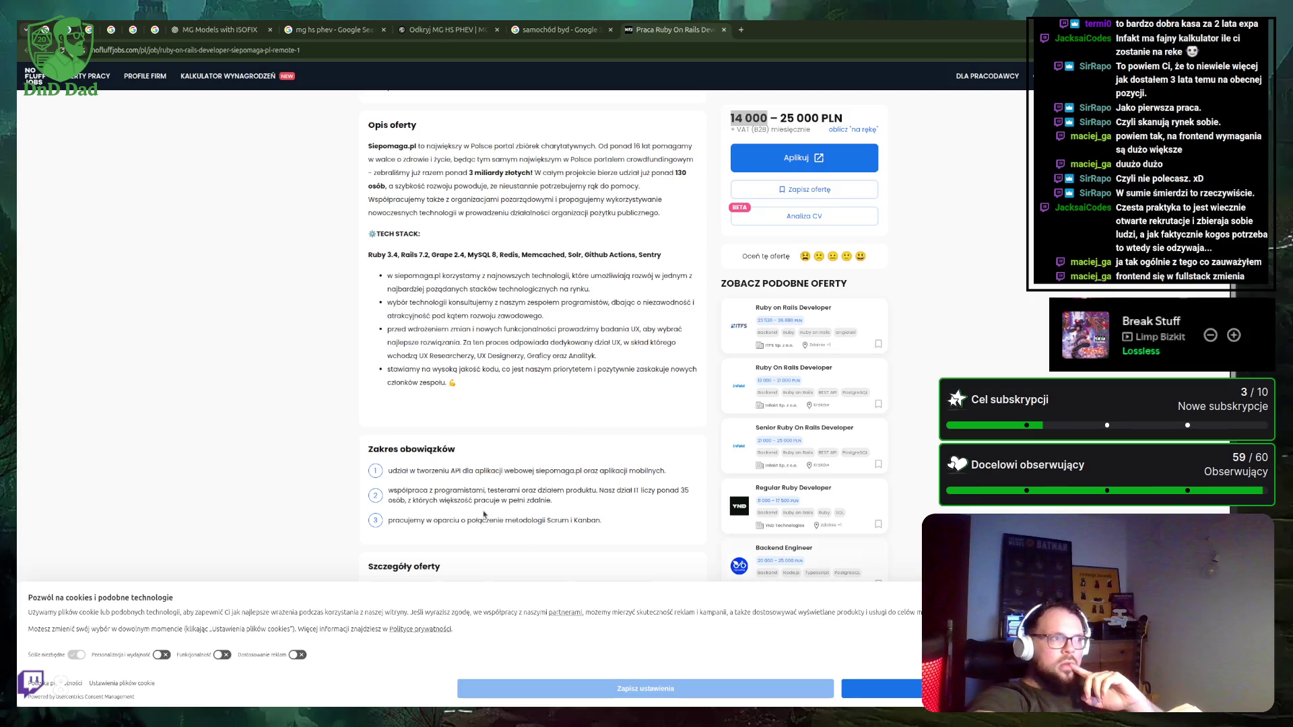
Close the Ruby On Rails Developer job offer, returning to the 'samochód byd' Google results.
scroll(478, 502, up, 5)
scroll(479, 502, up, 4)
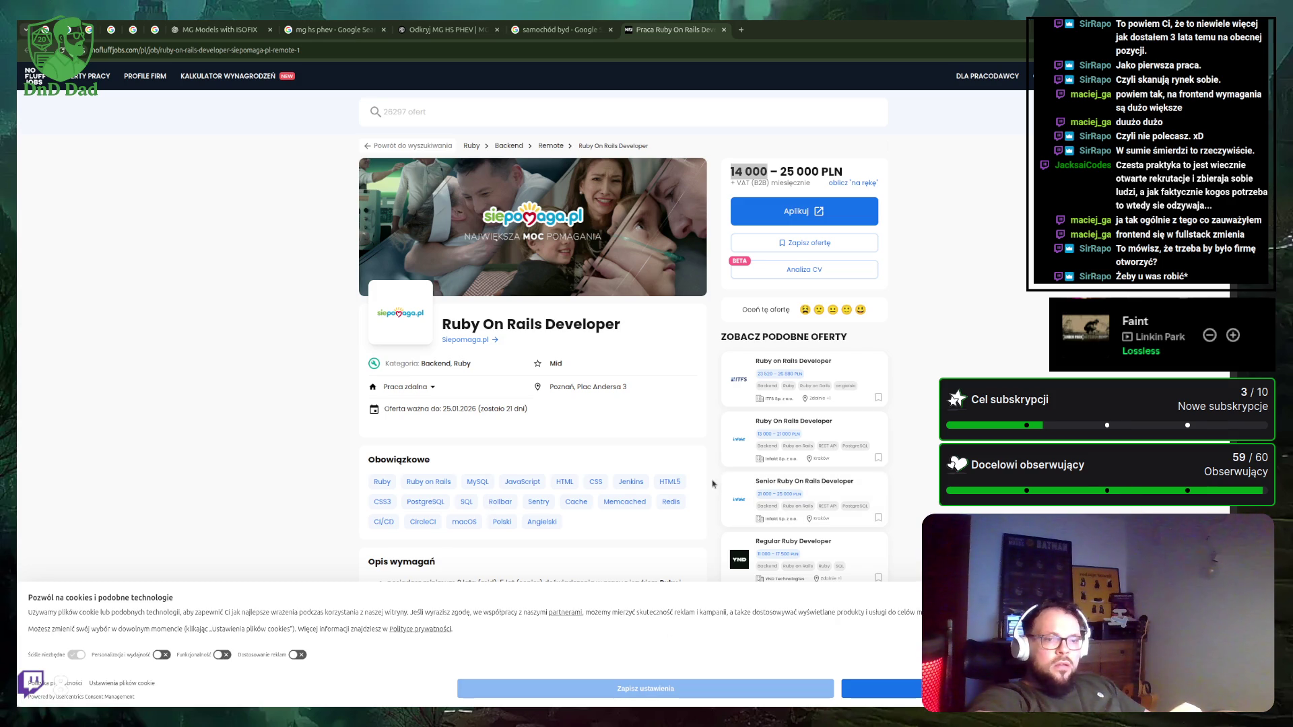
scroll(575, 451, down, 6)
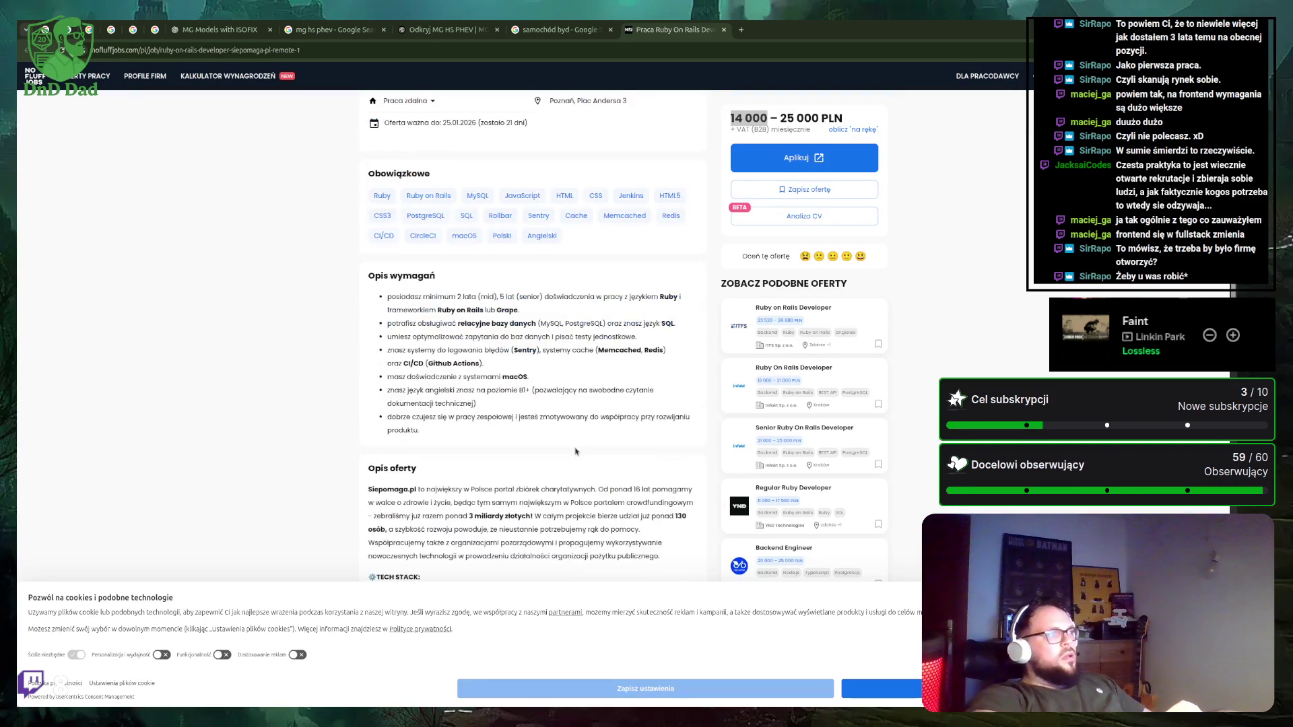
scroll(575, 451, down, 1)
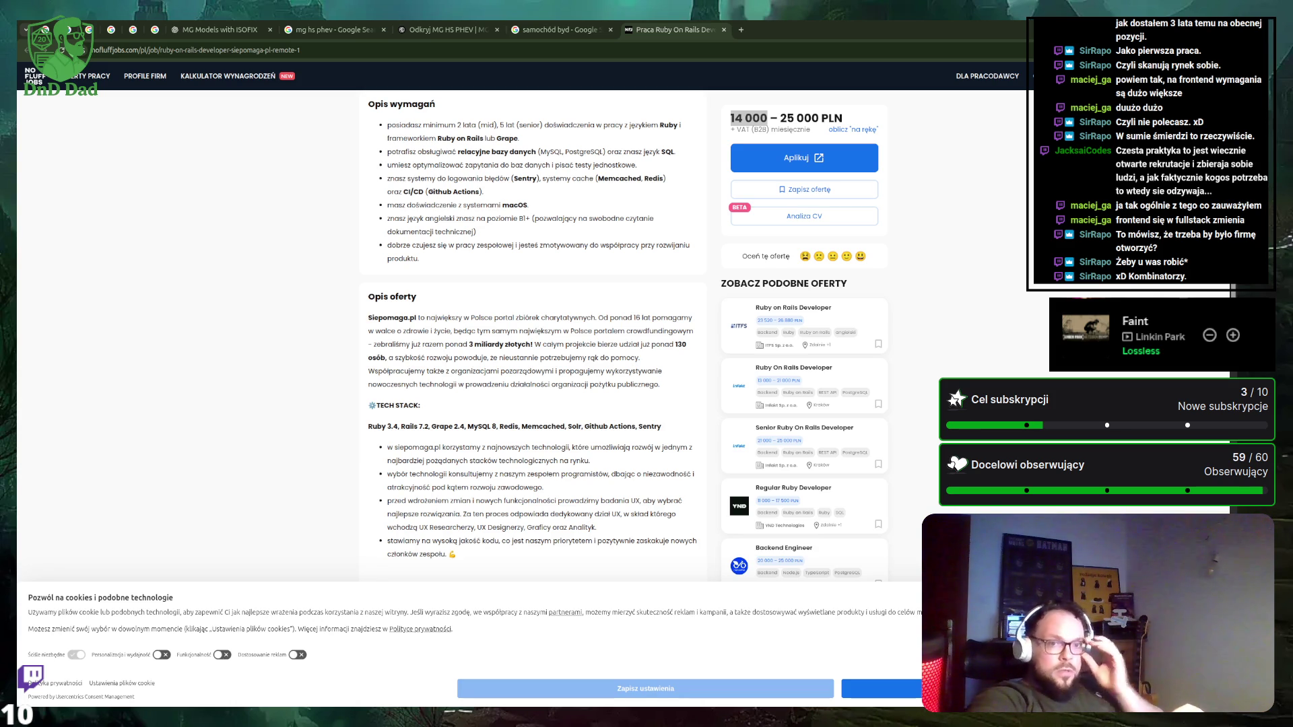
key(alt+Tab)
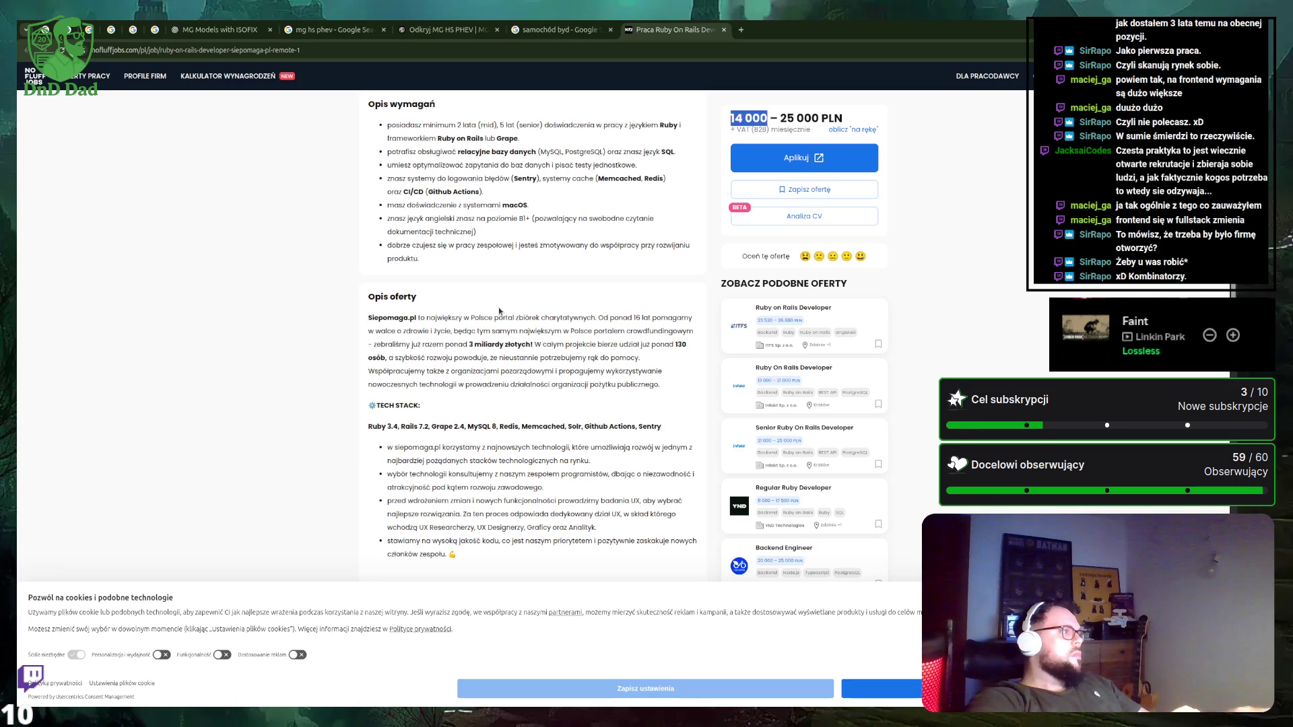
scroll(499, 311, up, 7)
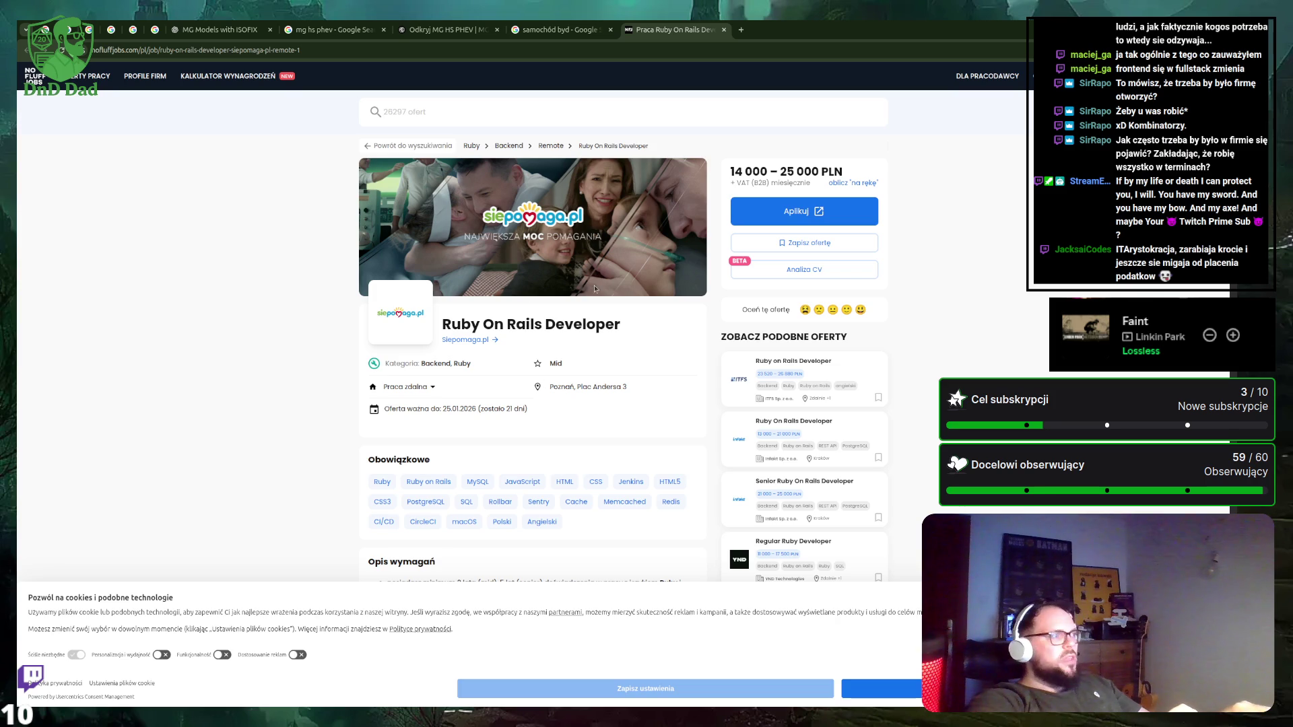
key(ctrl+w)
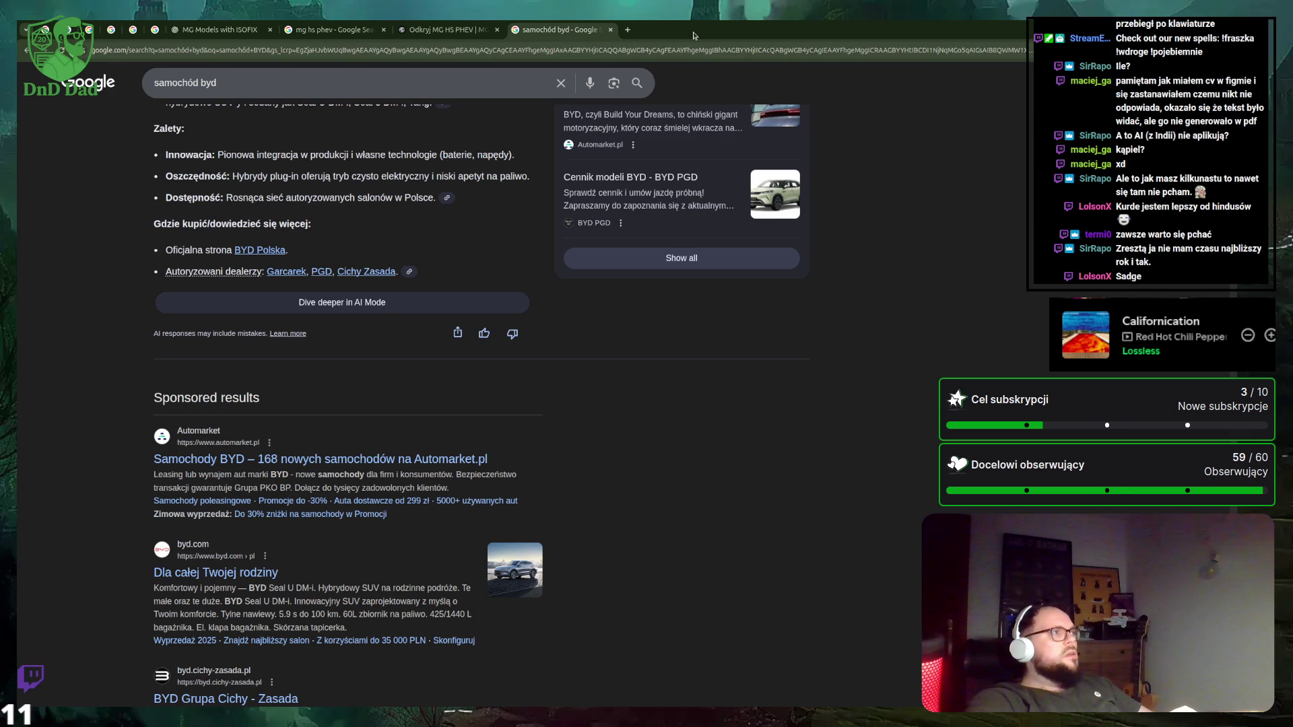
Switch to RubyMine showing show.html.erb in the before-venturing-forth project.
key(alt+Tab)
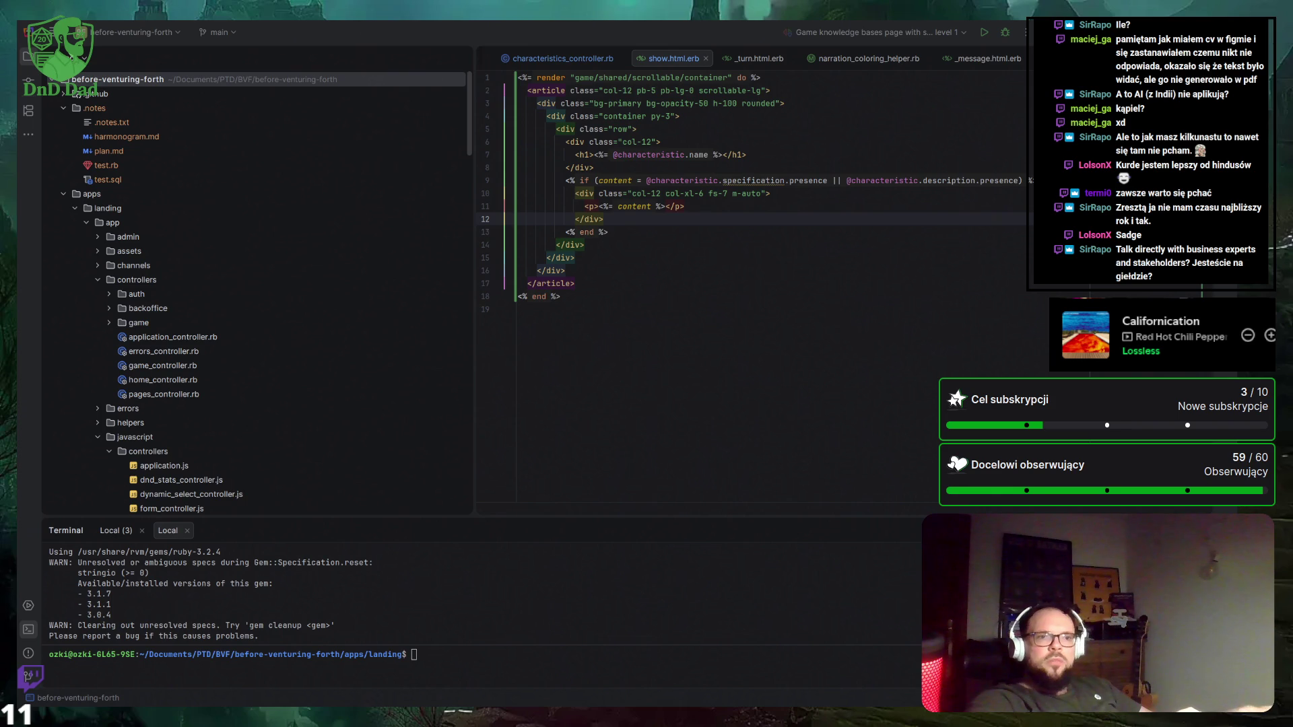
Cycle through open windows and bring Chrome's 'TOYOTA Proace Verso' Google results to the front.
key(super)
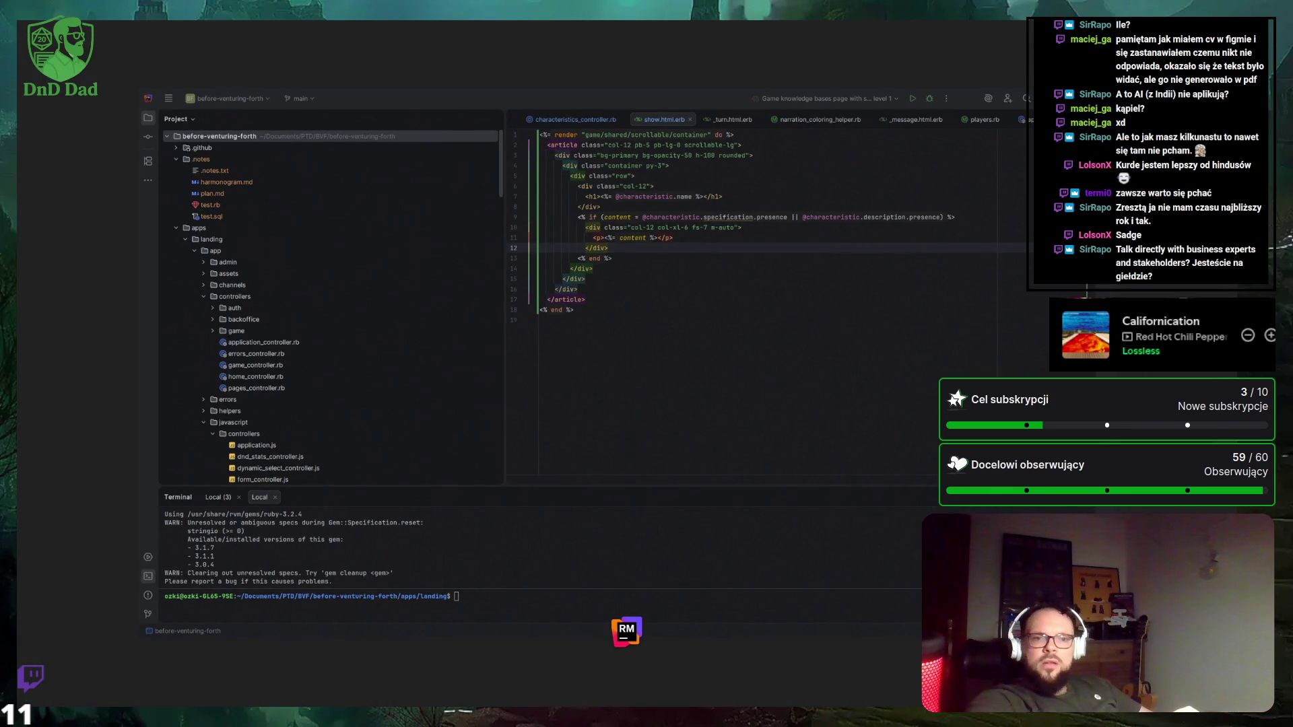
key(super)
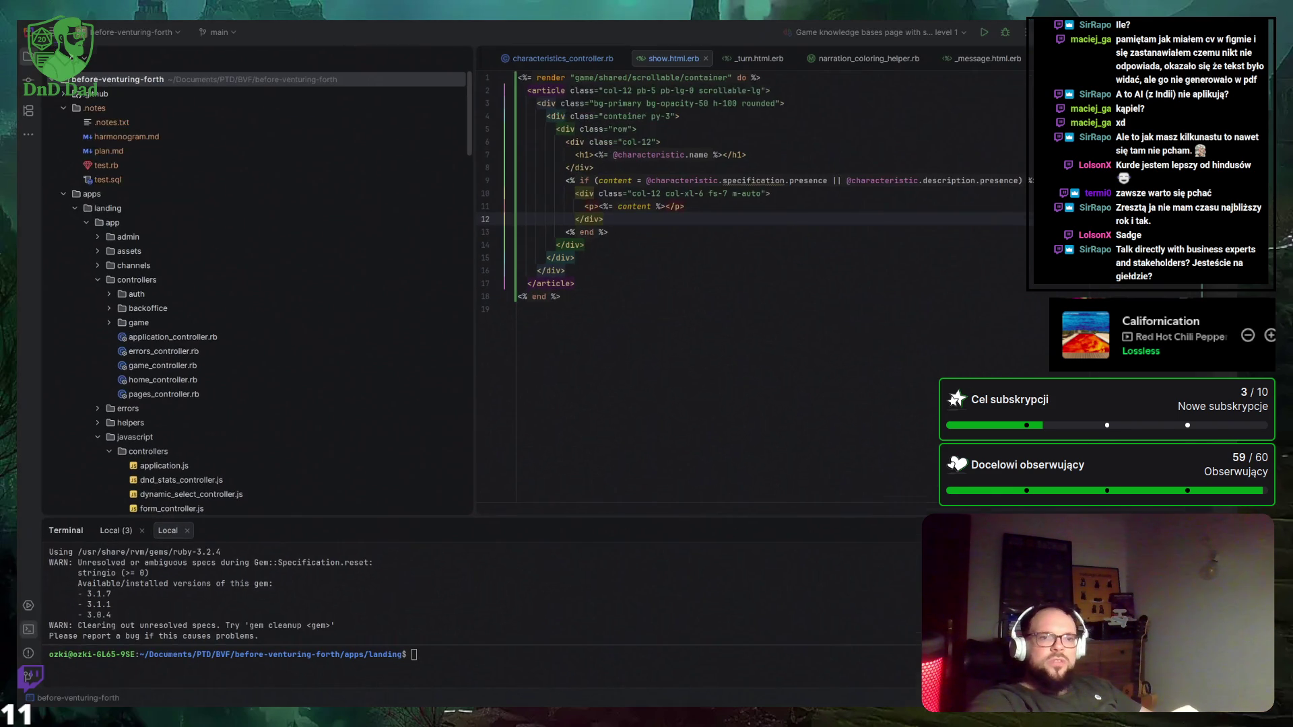
key(super)
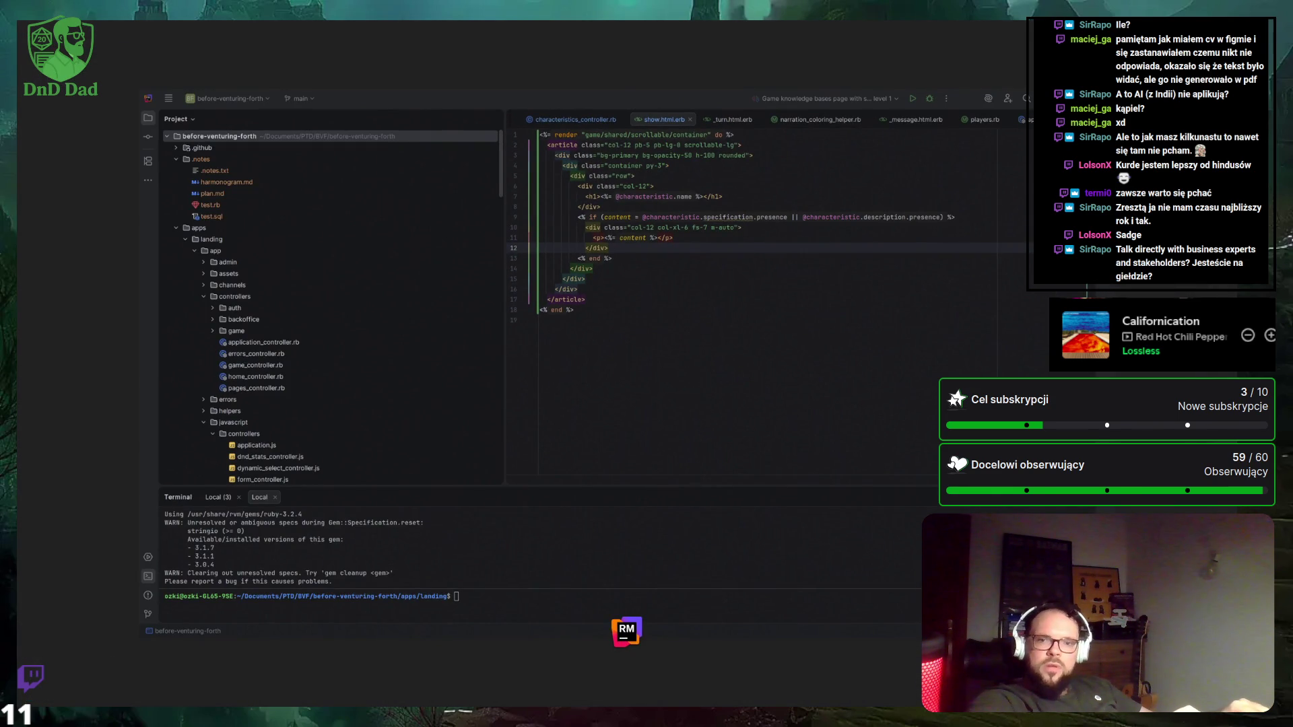
key(super)
key(super+d)
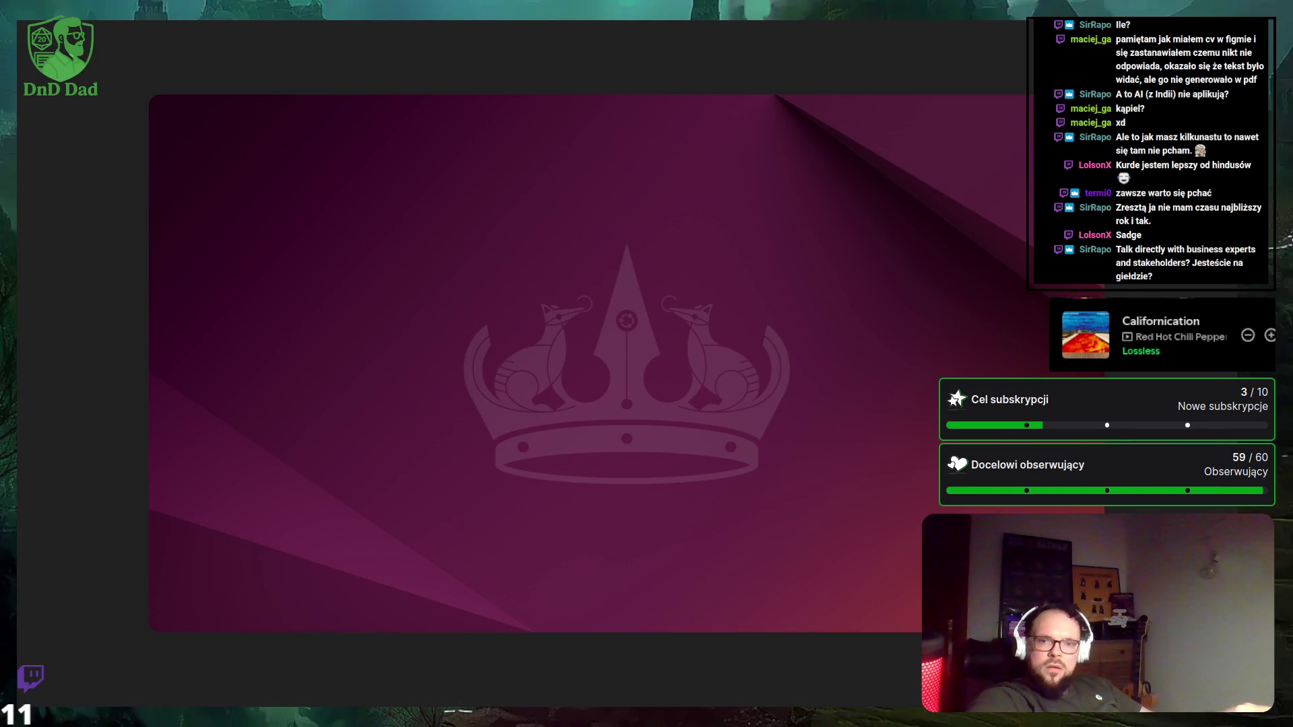
key(super+d)
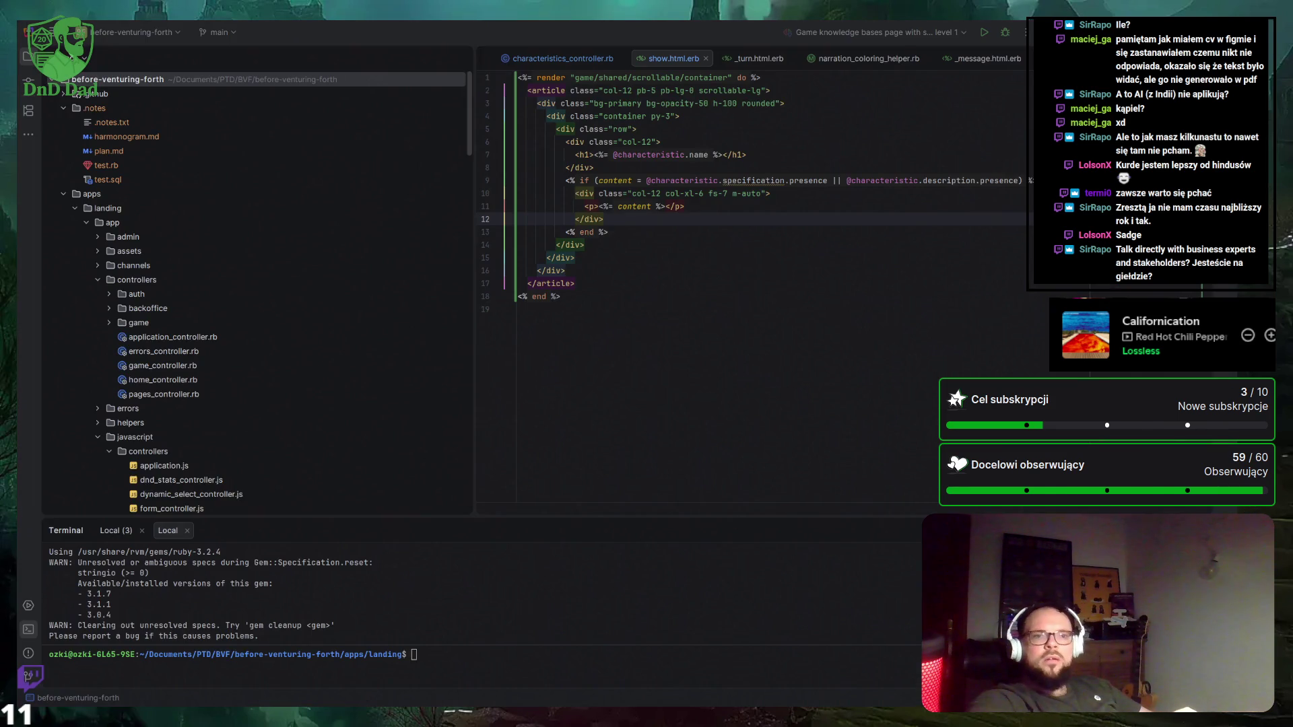
key(alt+Tab)
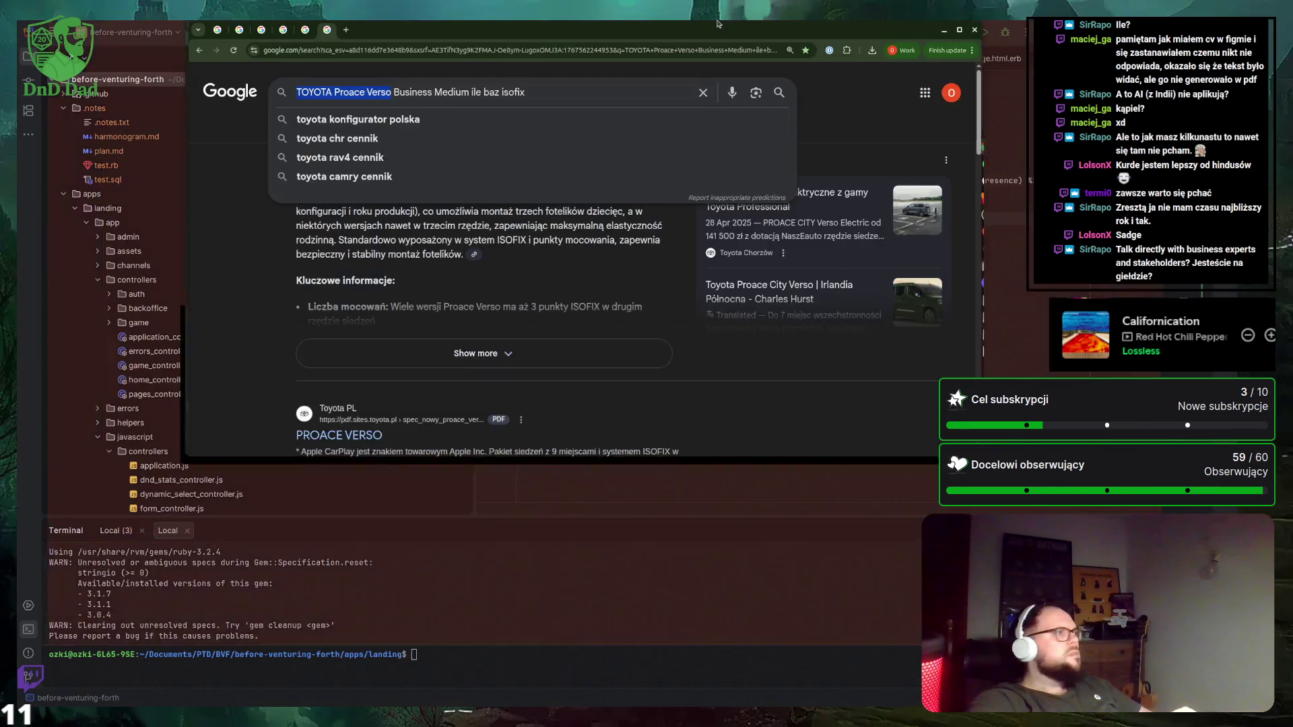
Open a new tab, close all the old search tabs, and dismiss the Cars bookmarks list.
click(176, 29)
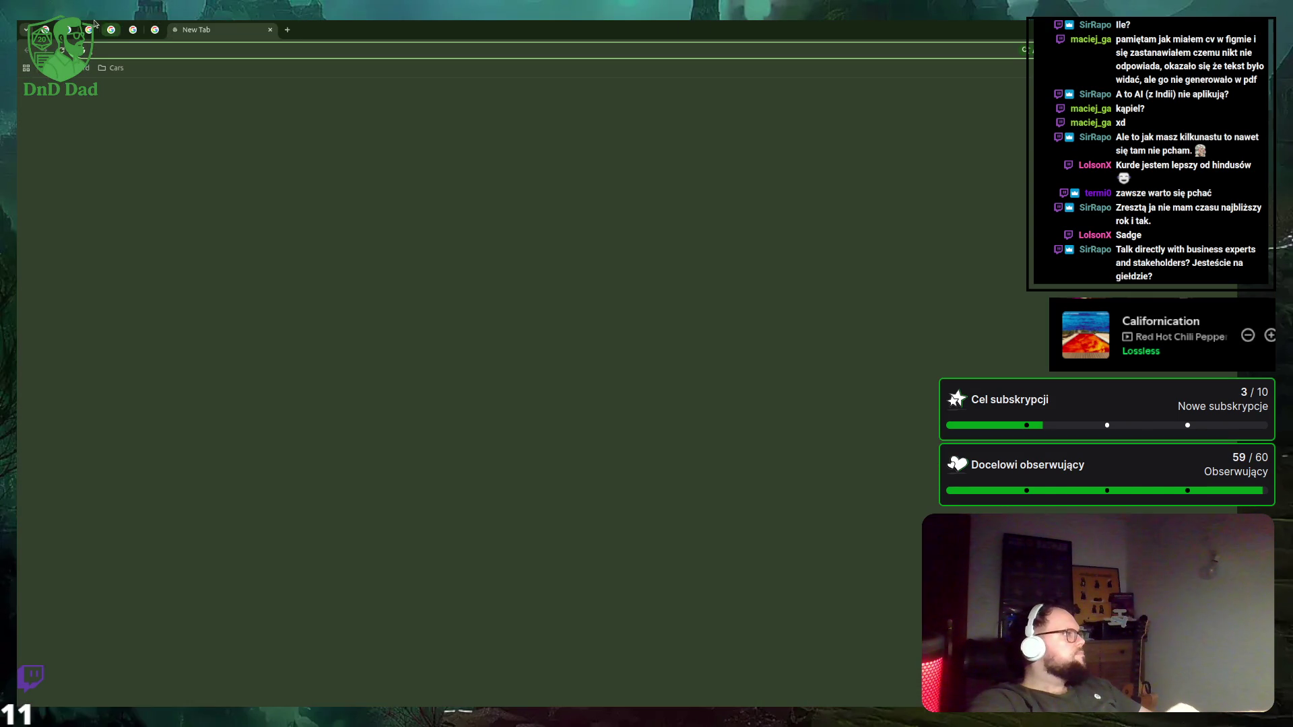
middle_click(45, 29)
middle_click(45, 29)
middle_click(44, 30)
middle_click(45, 30)
middle_click(44, 29)
middle_click(45, 30)
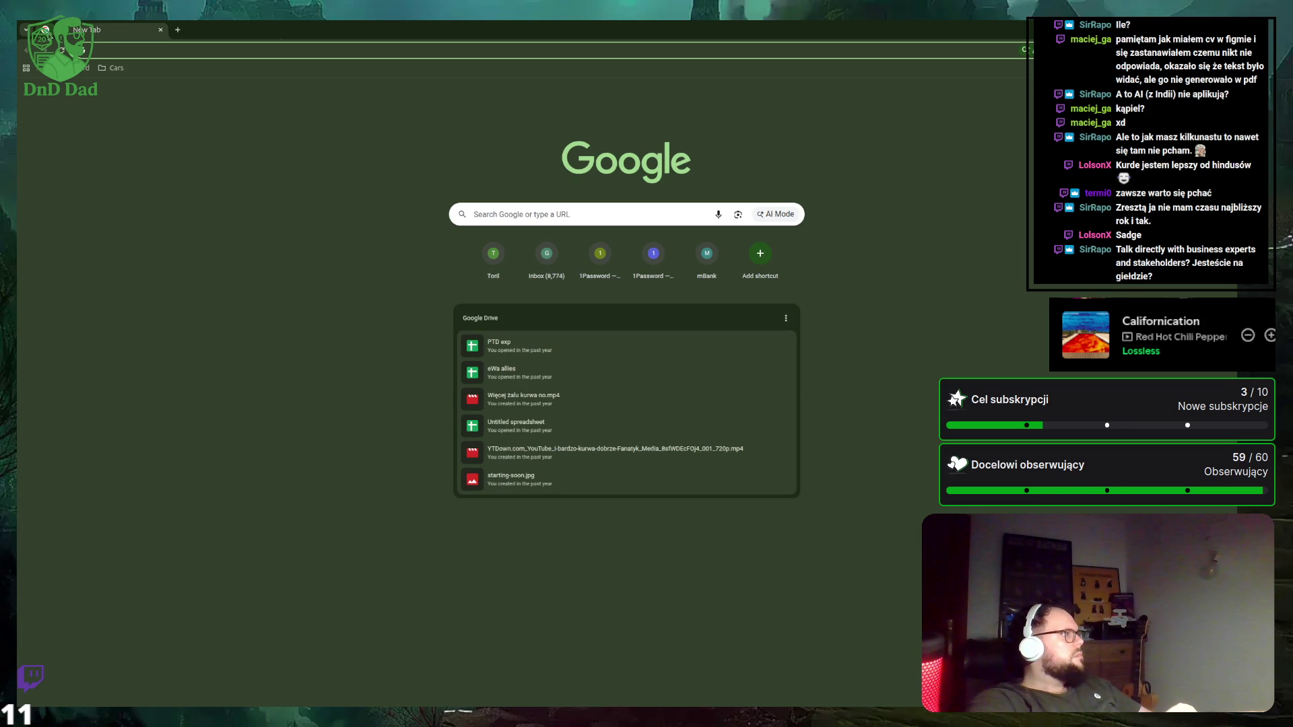
click(111, 68)
click(381, 111)
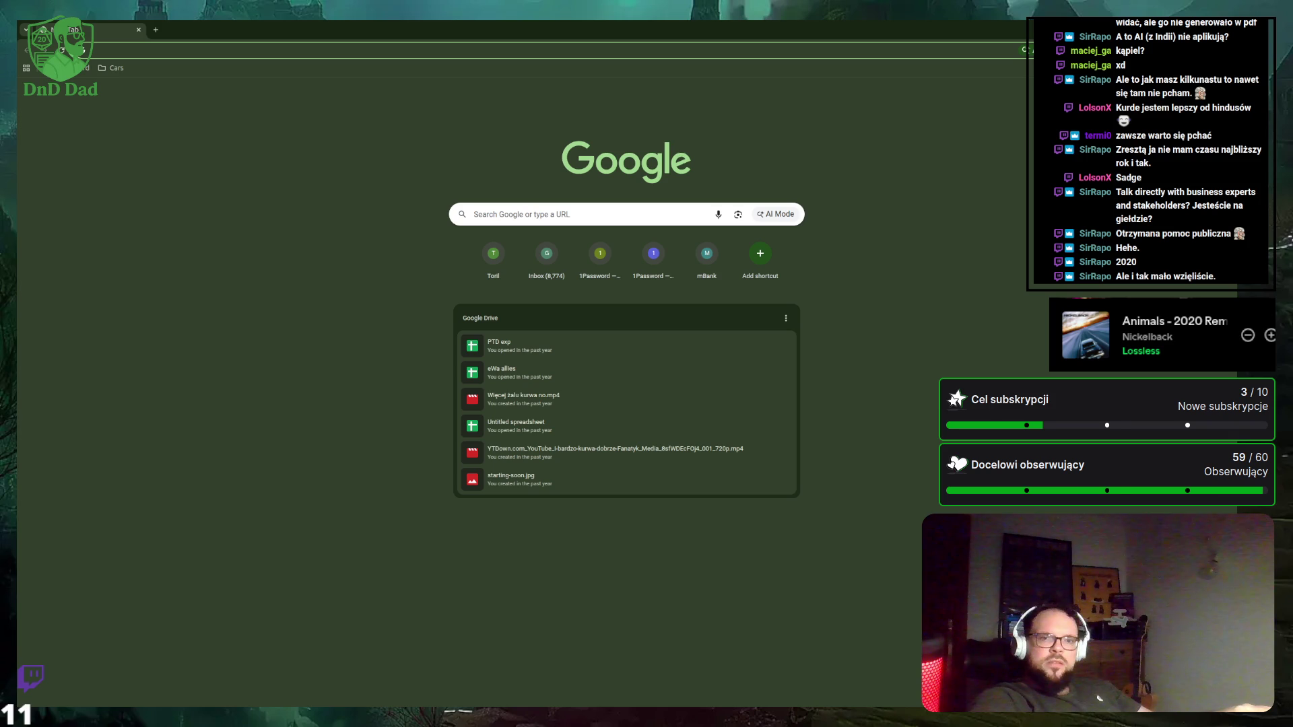
key(alt+Tab)
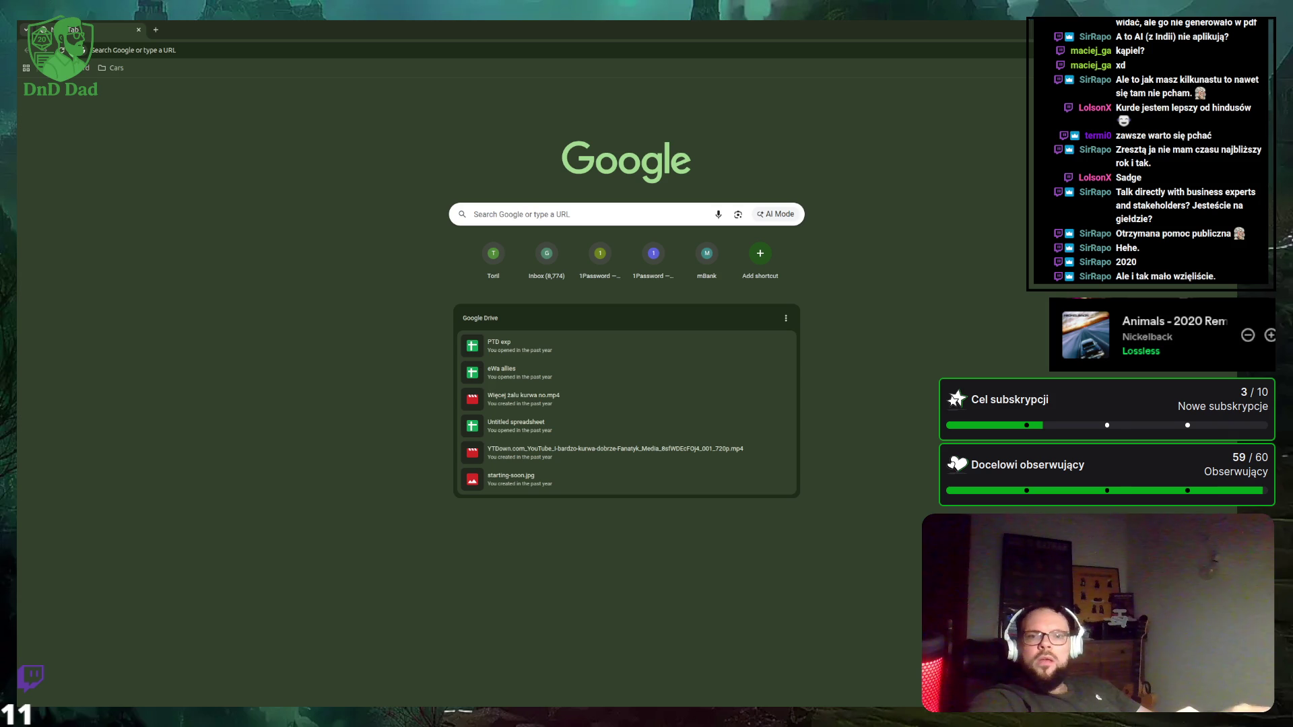
Bring Chrome's New Tab page back to the front, ready for a search or address.
key(alt+Tab)
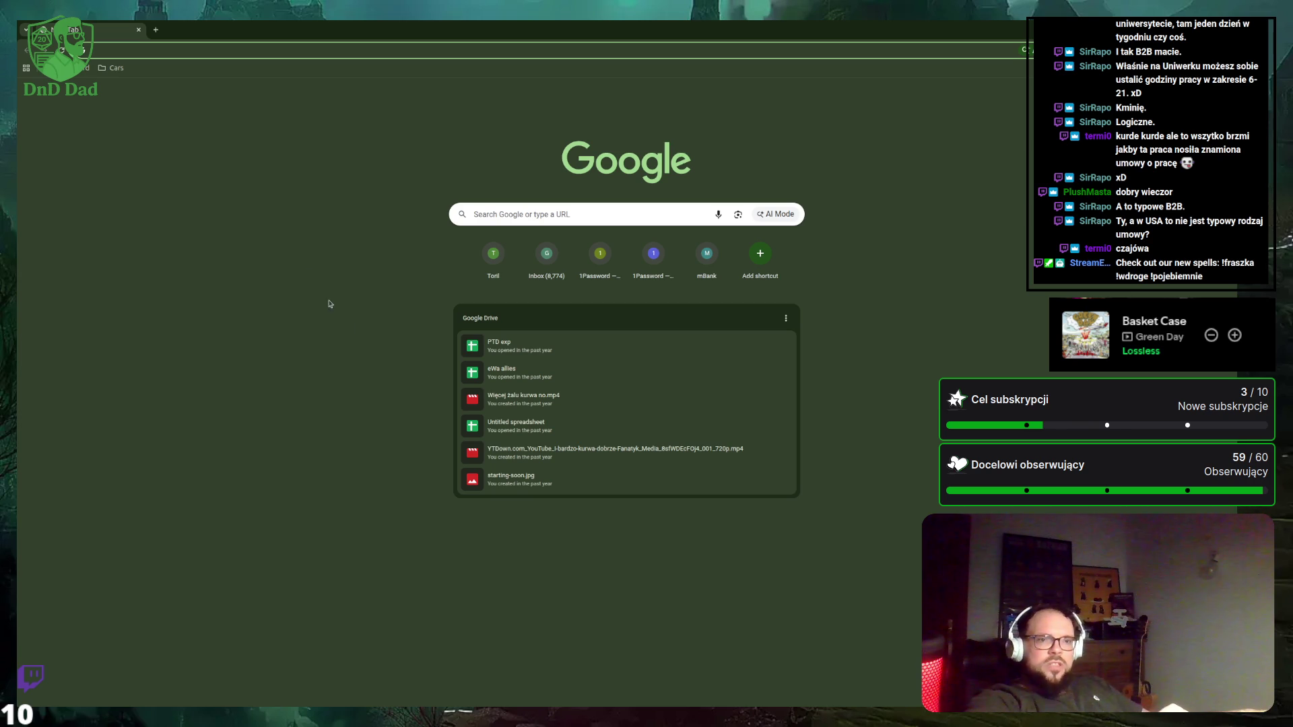
click(256, 188)
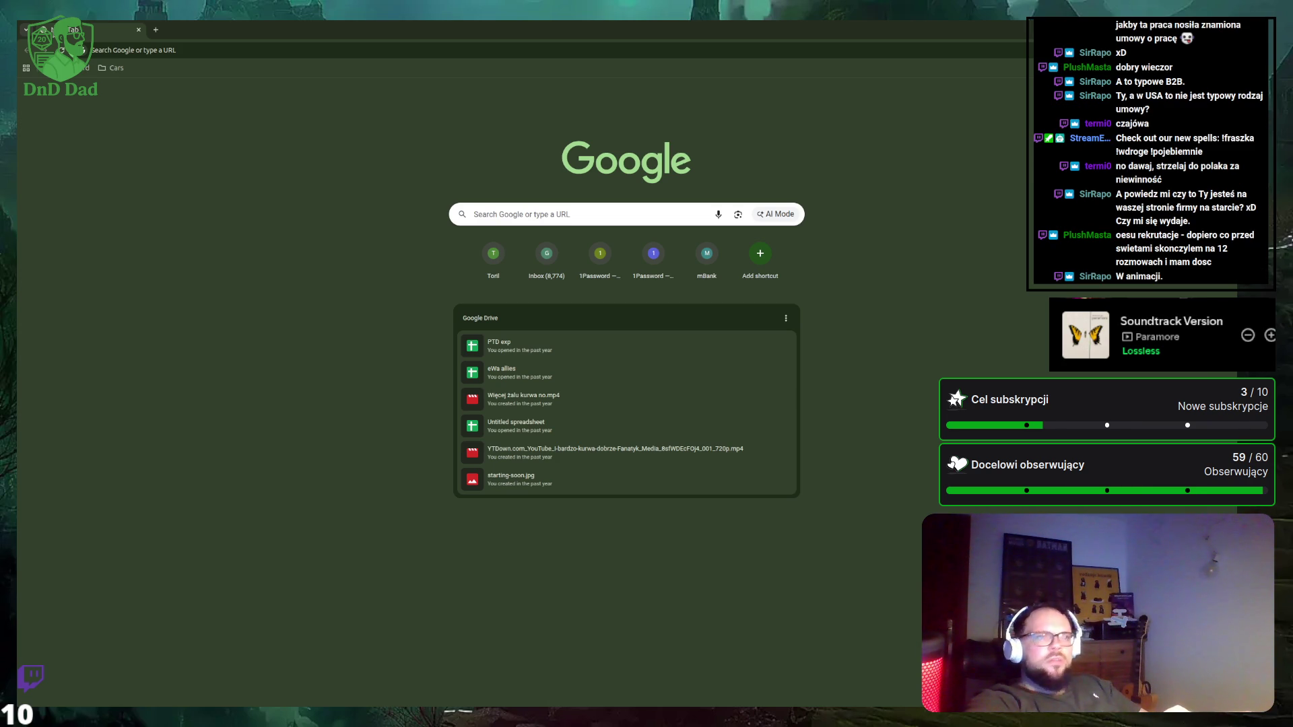
Close the empty tab, go to Loyalty > Stream store, and start a new store item.
key(alt+Tab)
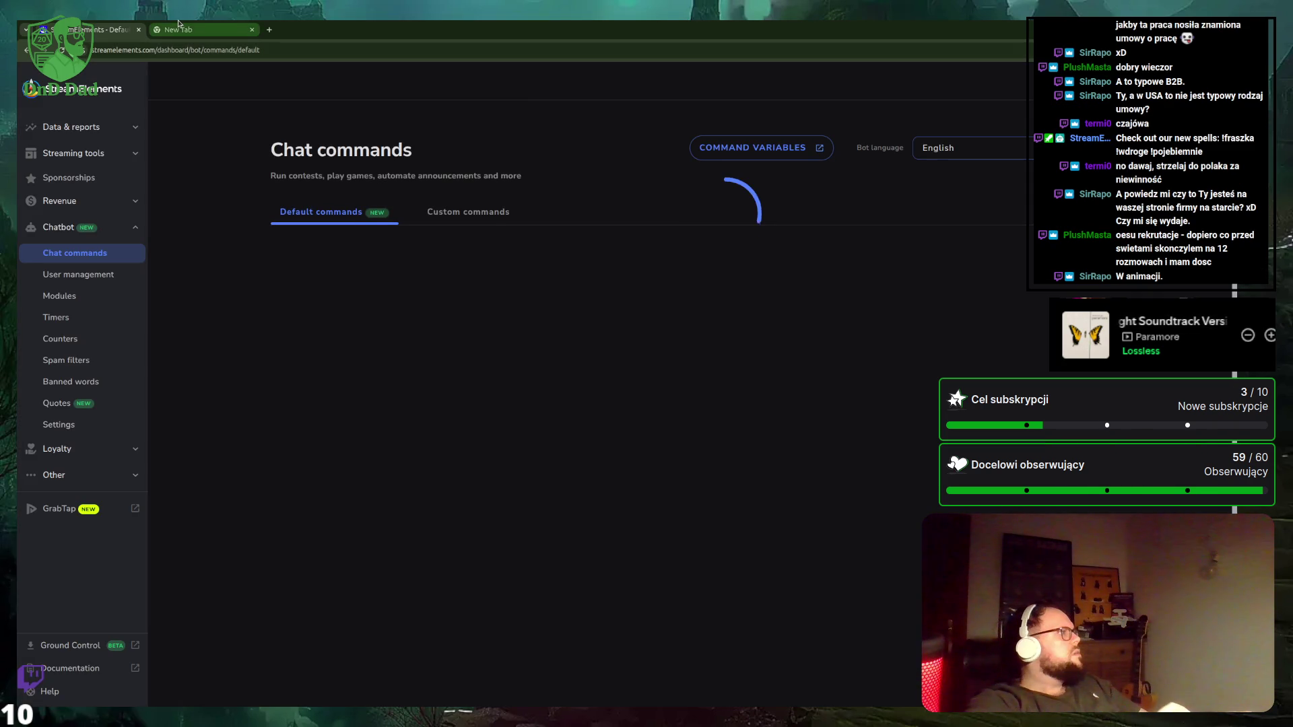
middle_click(186, 29)
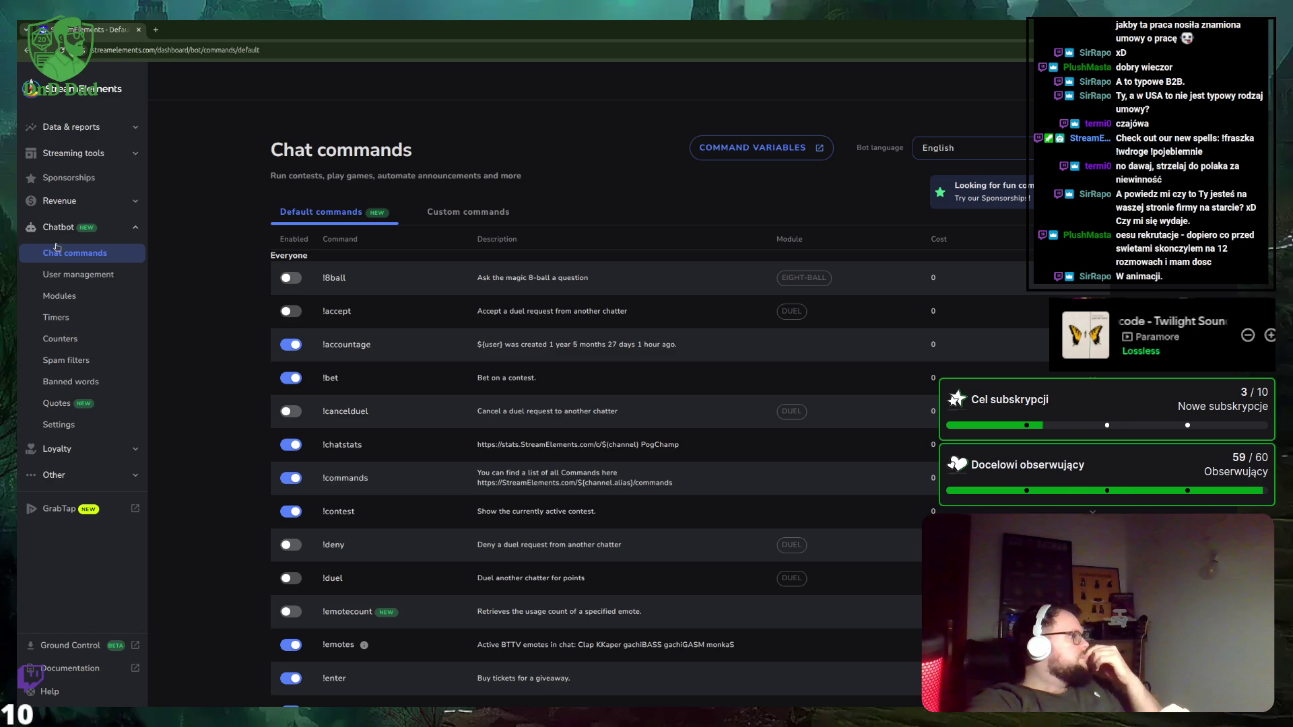
click(91, 448)
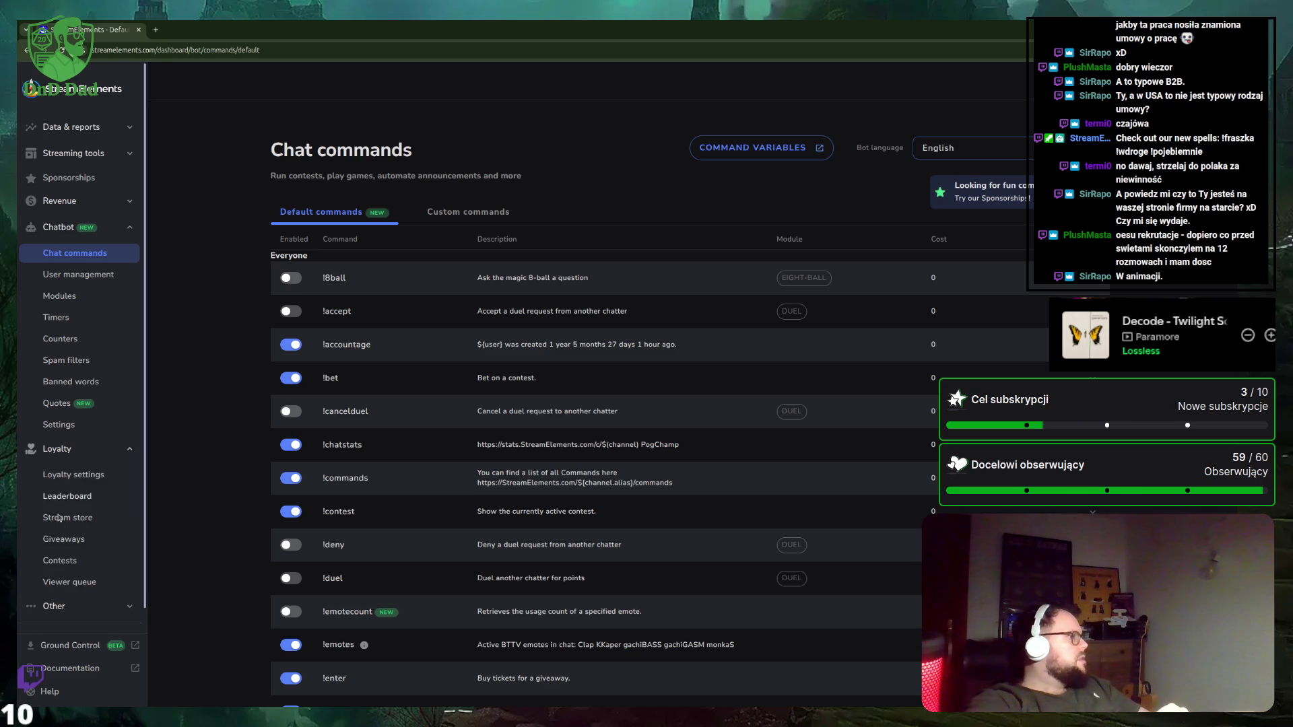
click(79, 516)
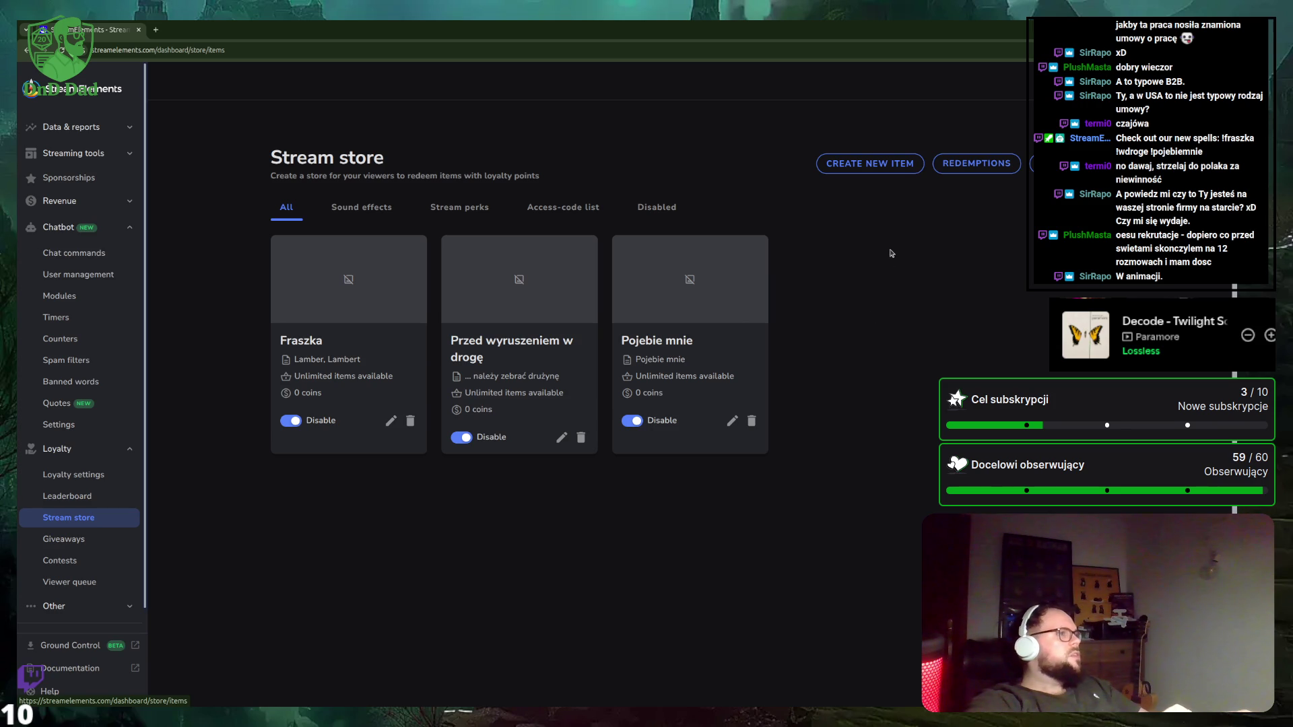
click(876, 174)
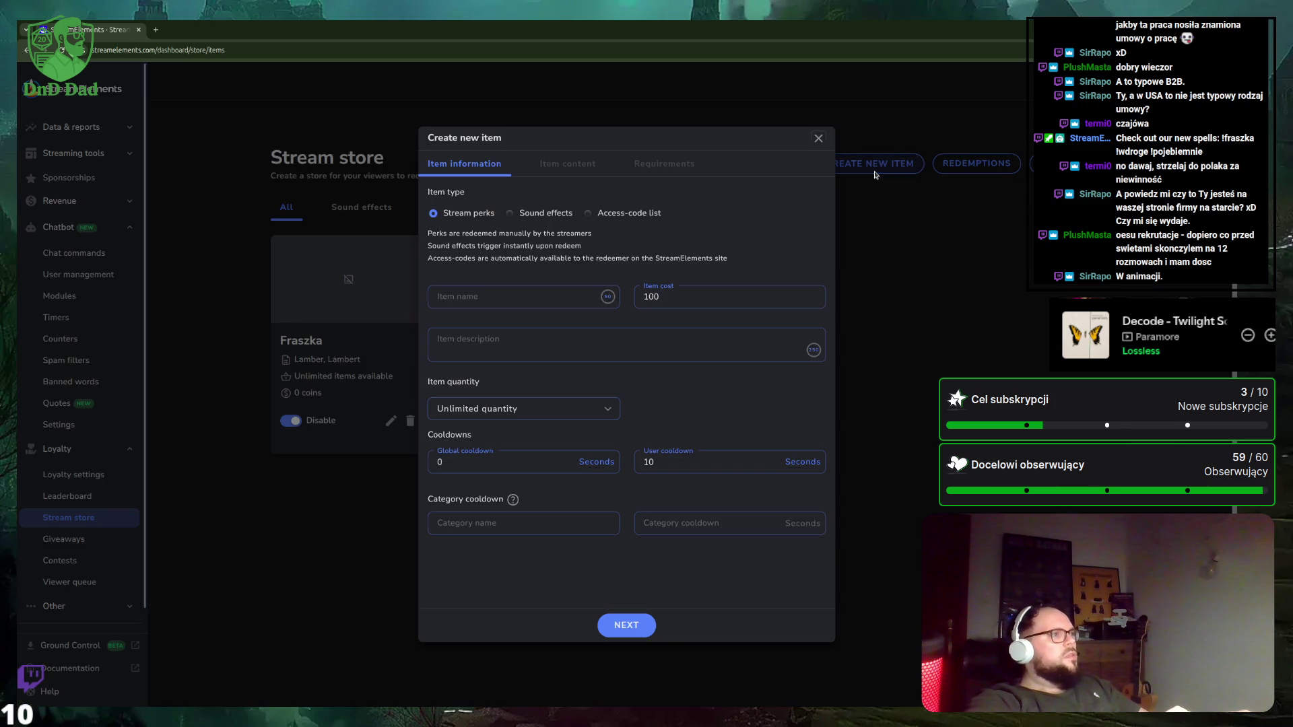
Draft a Sound effects item named '!przeszkadzami', then close the form without saving.
click(547, 215)
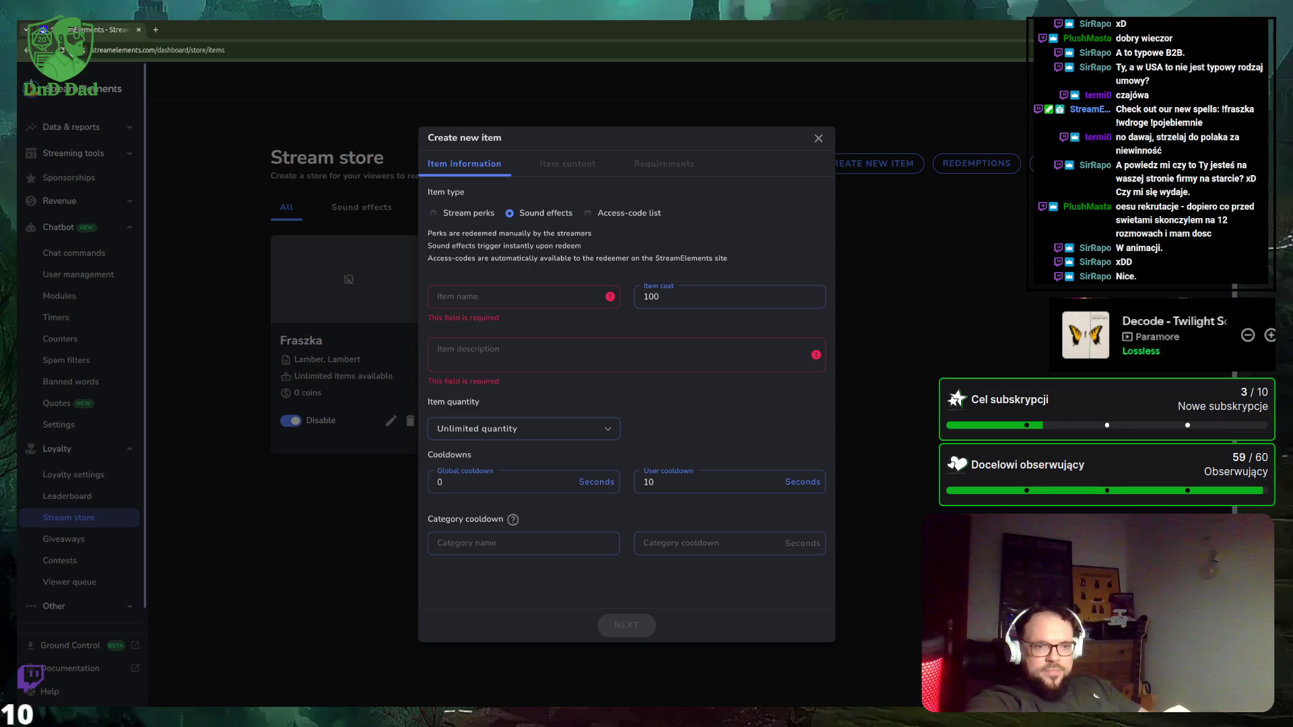
click(497, 299)
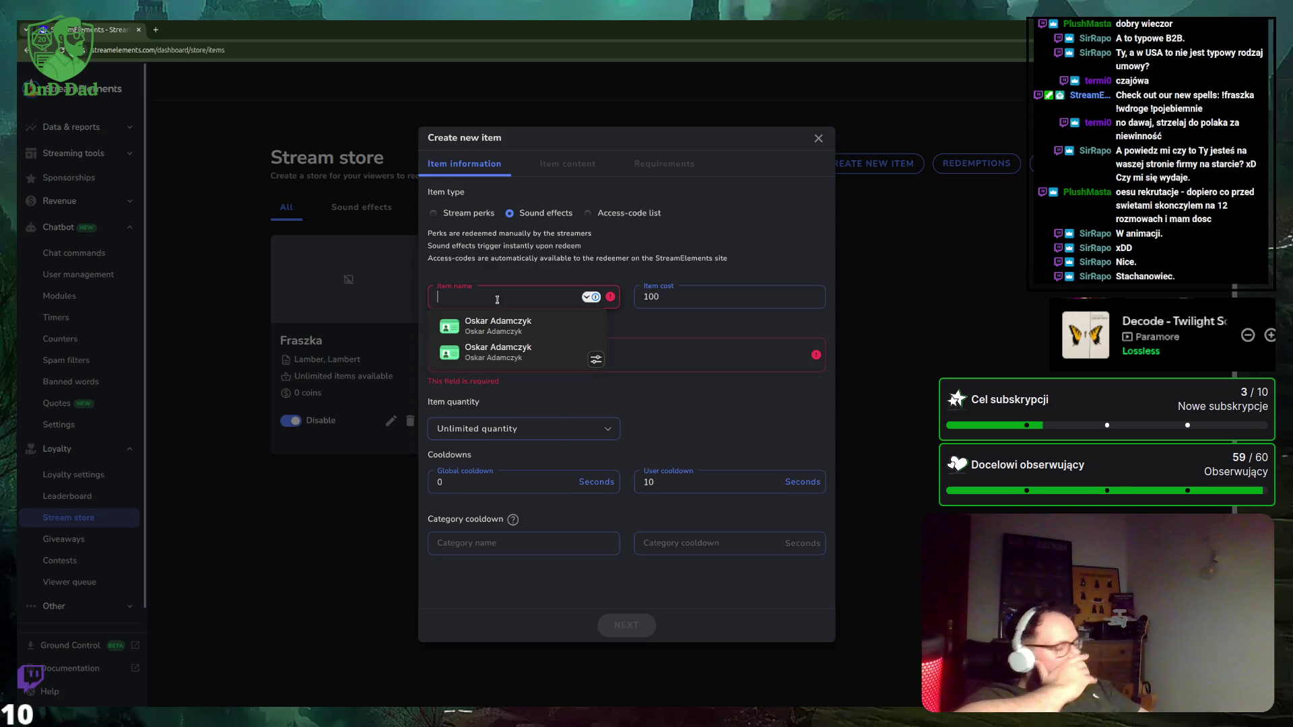
key(Escape)
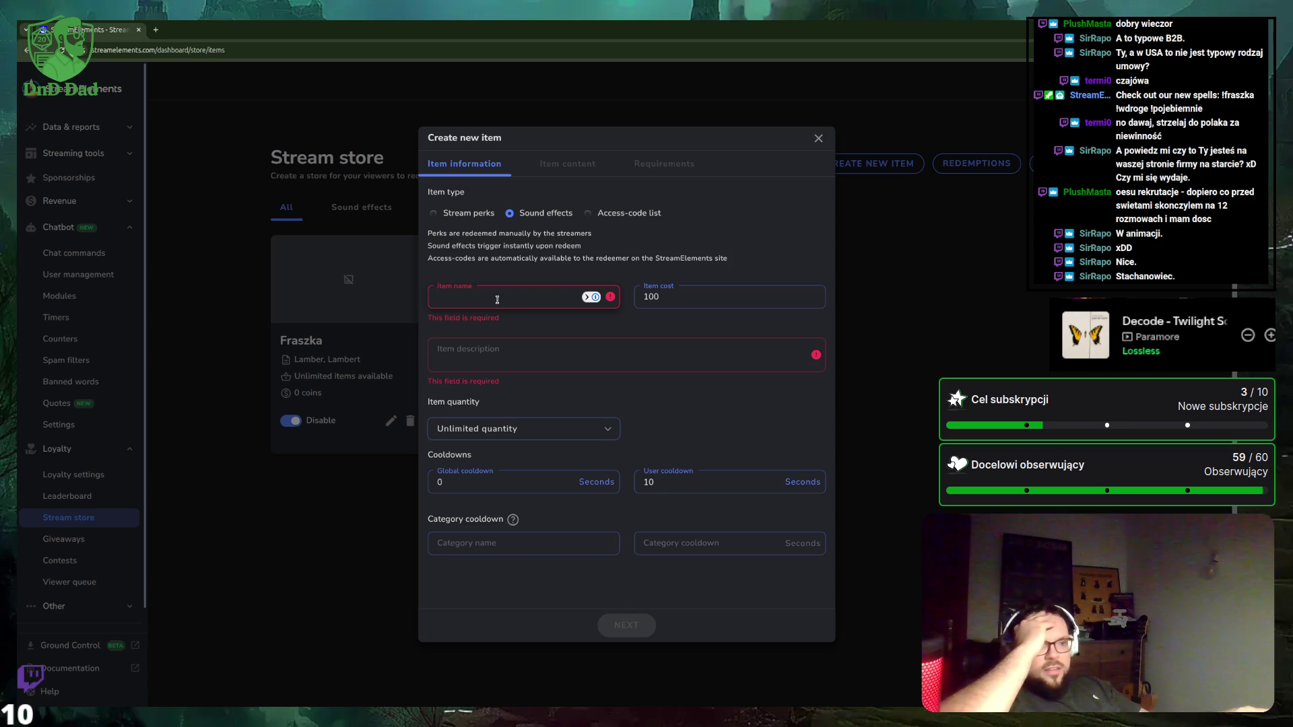
text(!przeszkadza)
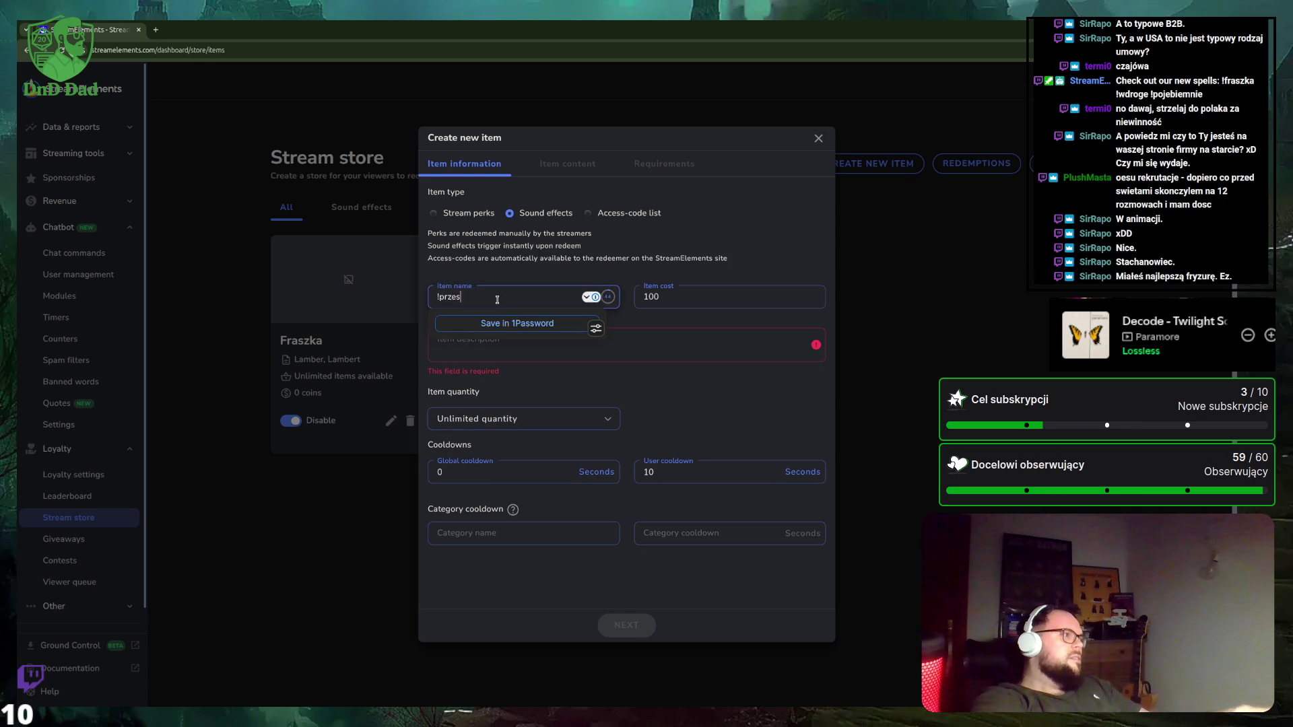
text(mi)
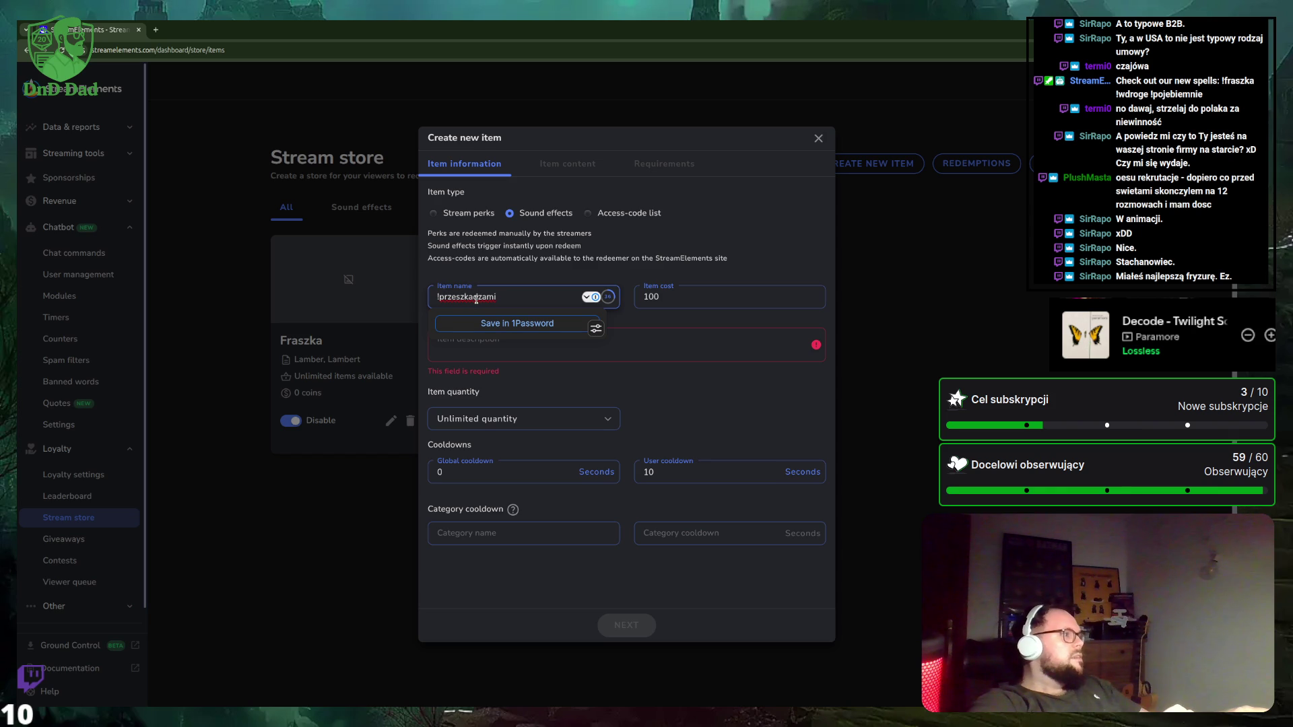
double_click(476, 299)
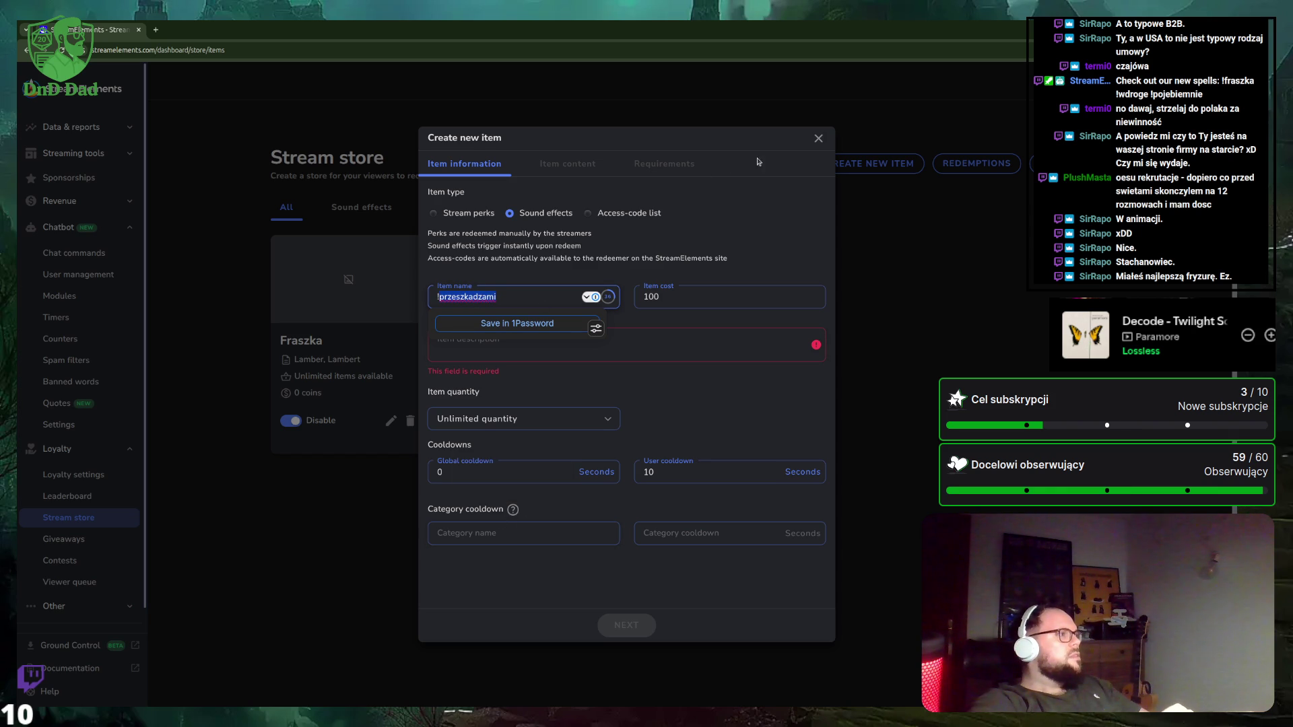
click(817, 138)
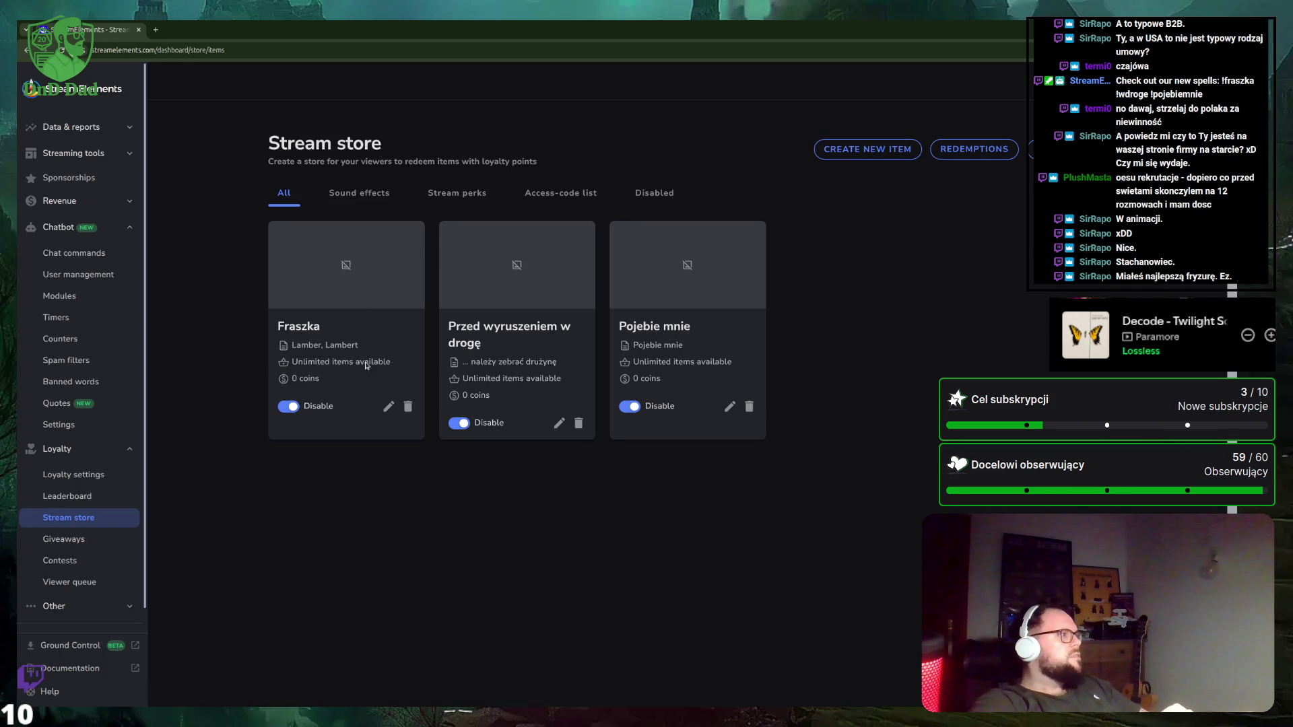
After checking Fraszka, draft sound effect 'Przeszkadza mi', description 'Braun i teraźniejszość', cost 0.
click(388, 408)
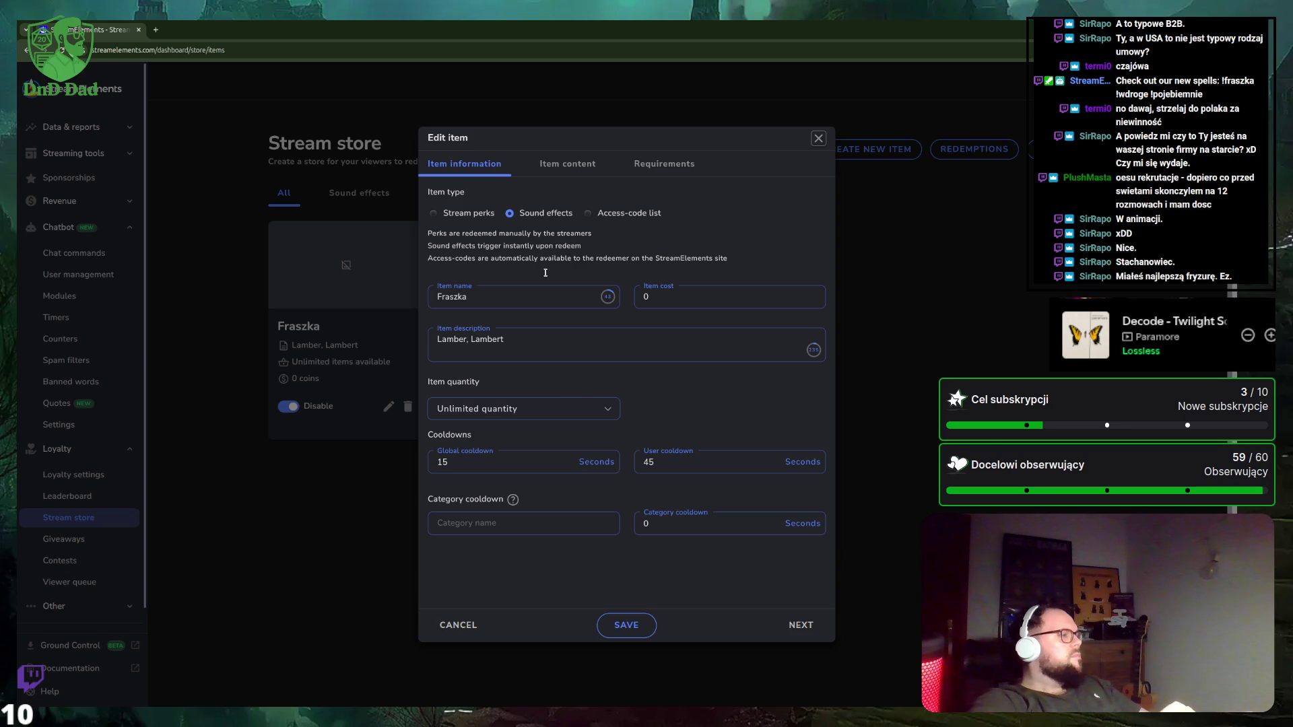
key(Escape)
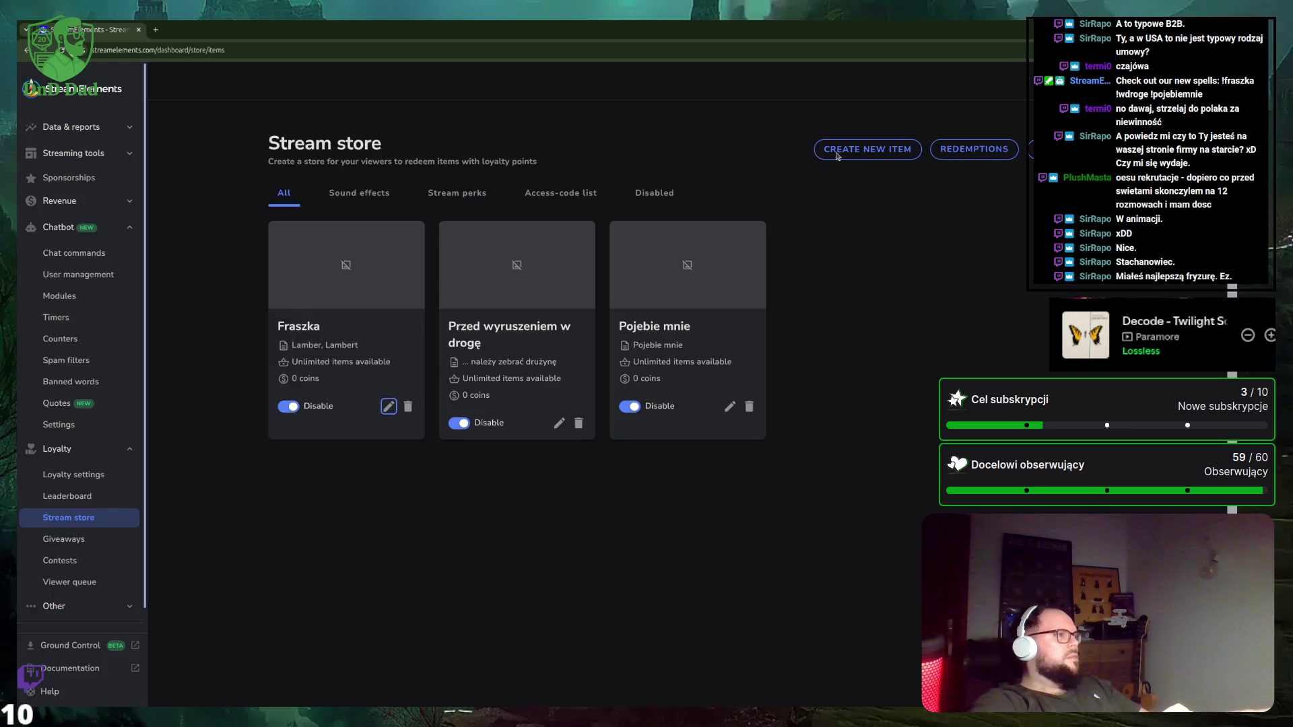
click(872, 149)
click(509, 213)
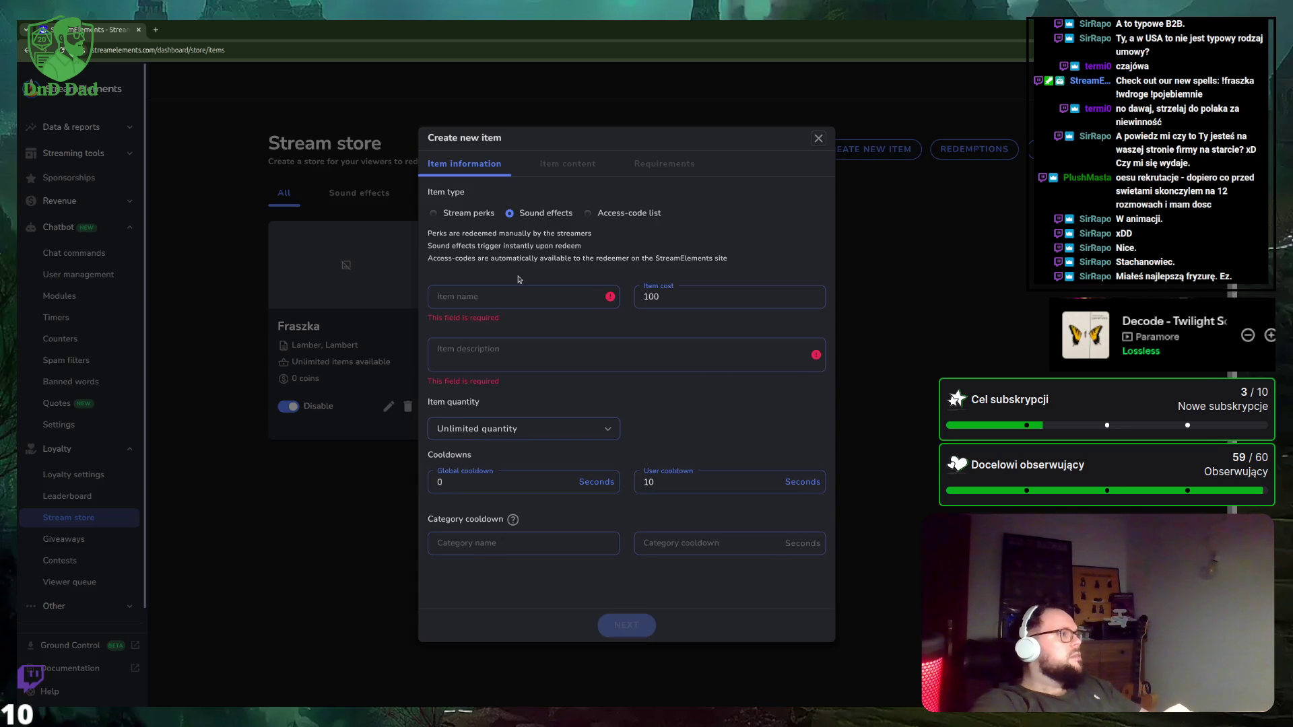
click(493, 301)
text(P)
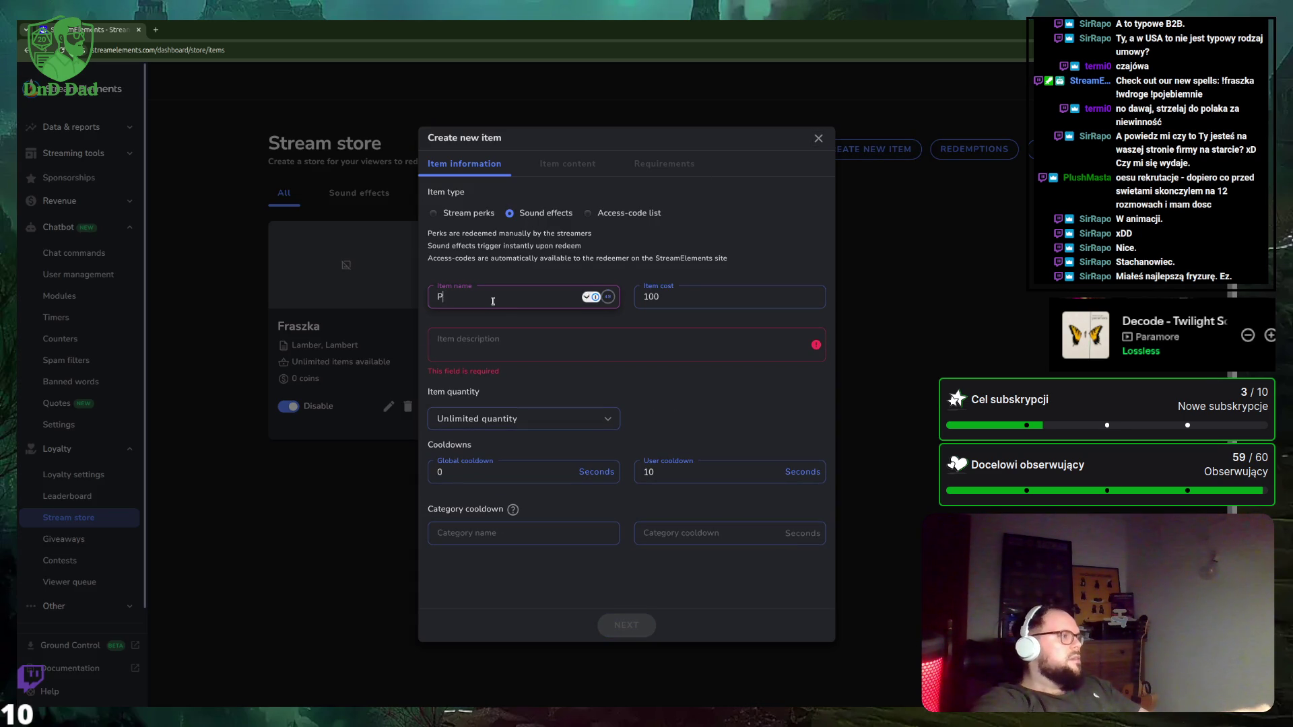
text(rzeszkadza mi)
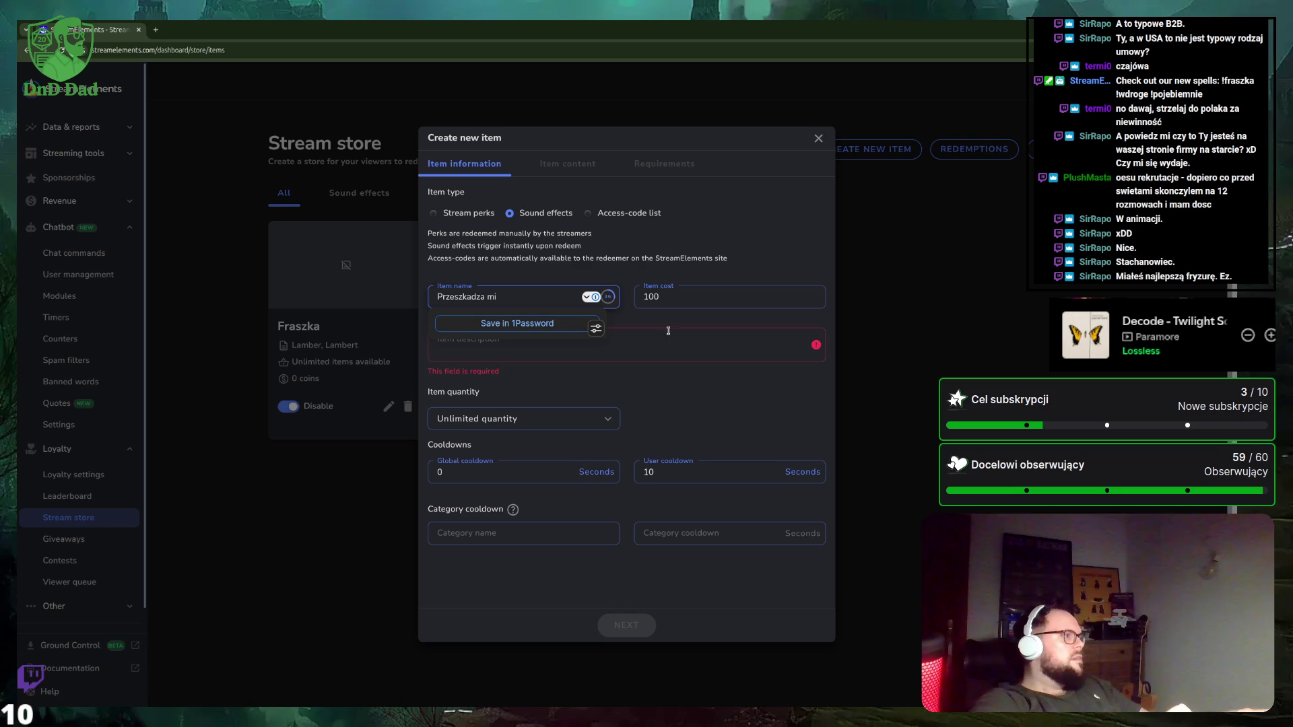
click(676, 343)
text(B)
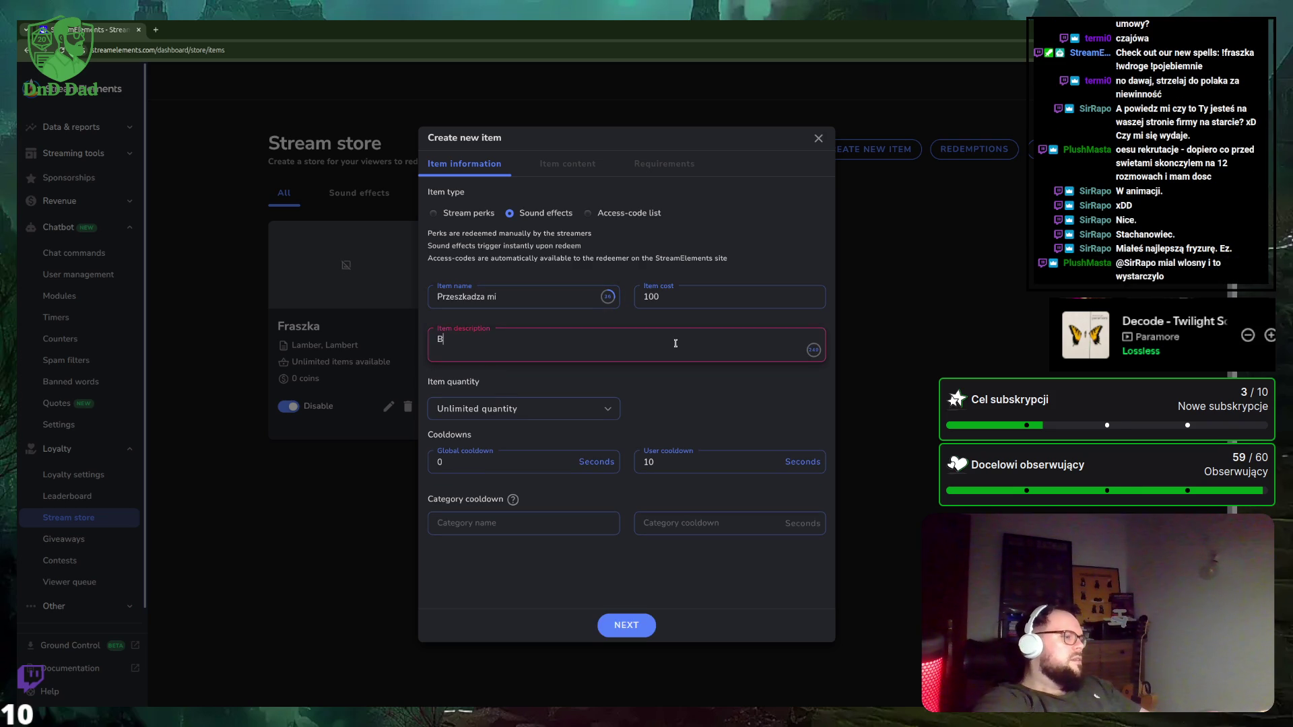
text(raun i teraźniejszość)
click(695, 304)
key(BackSpace)
key(BackSpace)
key(BackSpace)
text(0)
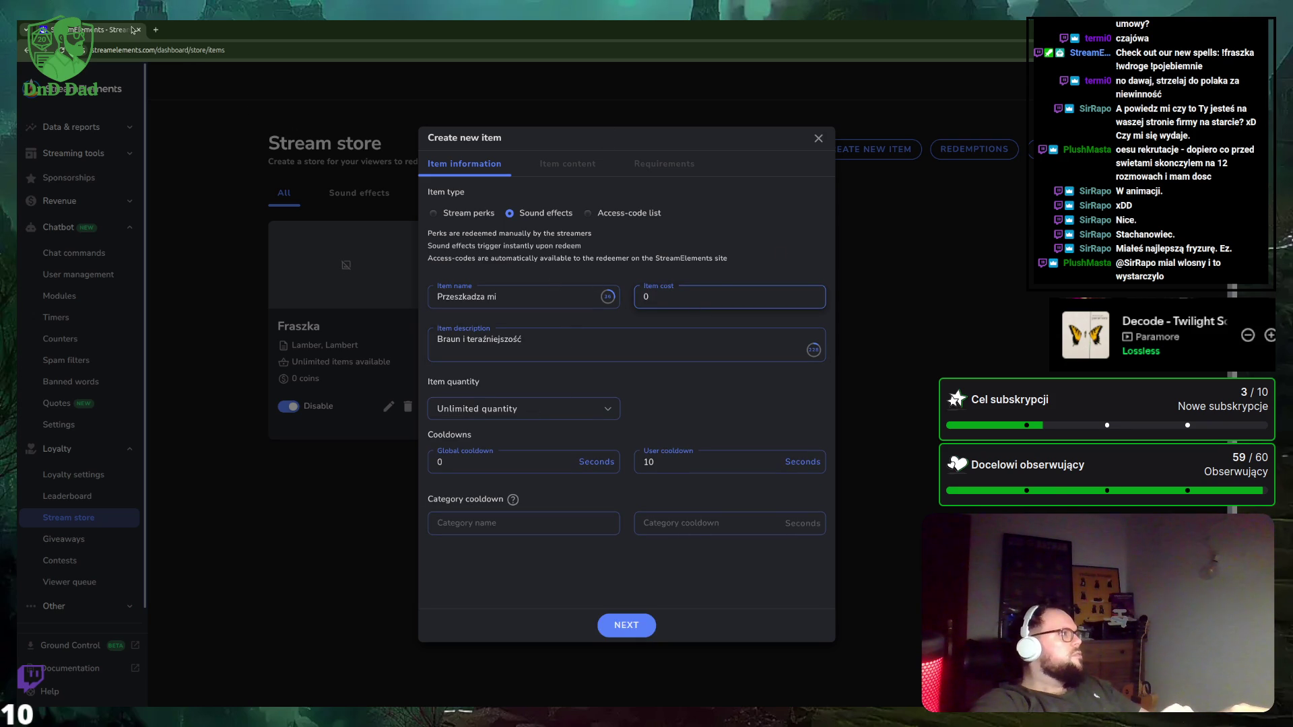
Copy the Stream store page address into a new browser tab.
click(156, 52)
key(ctrl+c)
key(ctrl+t)
key(ctrl+v)
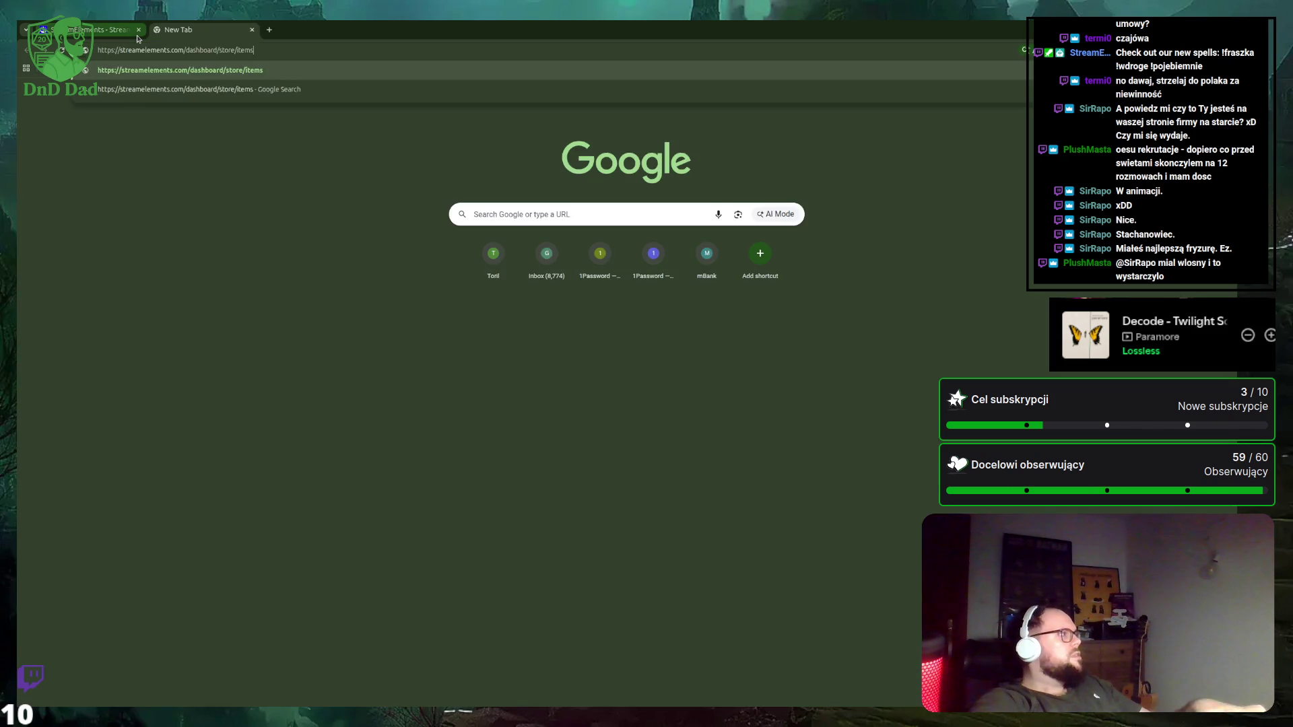
Load streamelements.com/dashboard/store/items in the new tab.
key(Return)
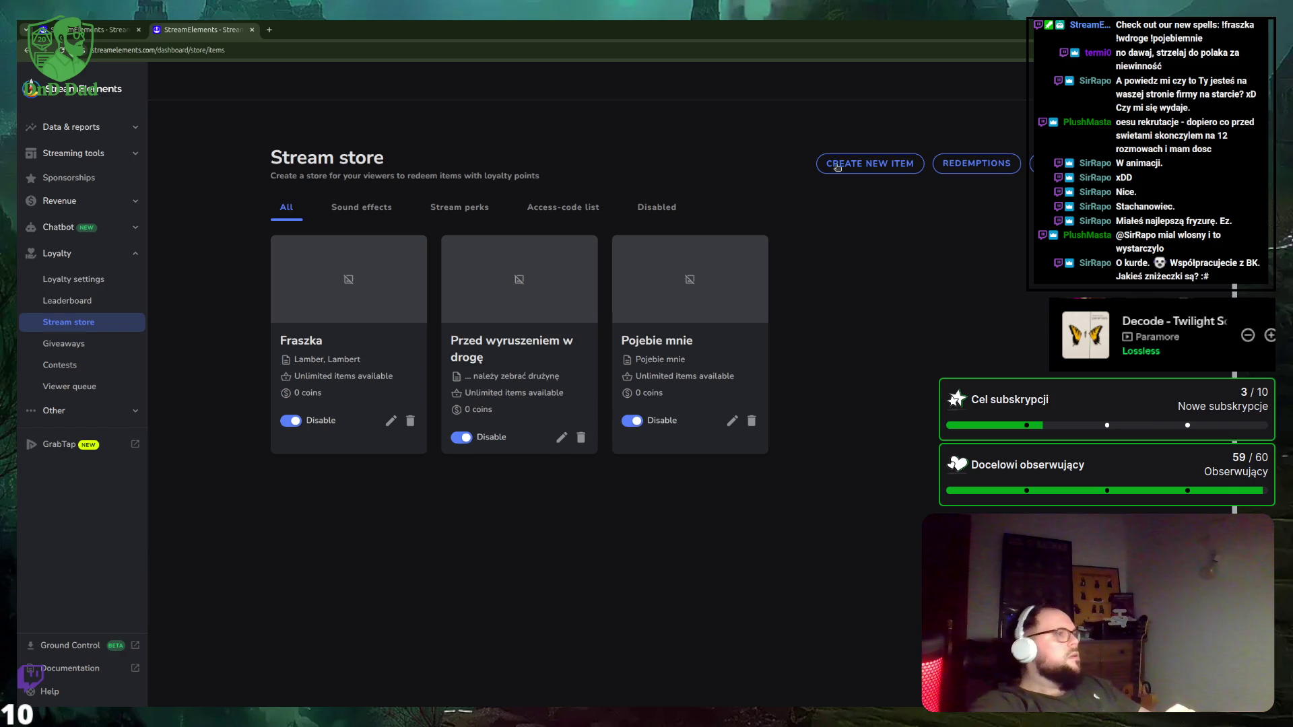
Copy Fraszka's 15 s global and 45 s user cooldowns into the new item.
click(390, 422)
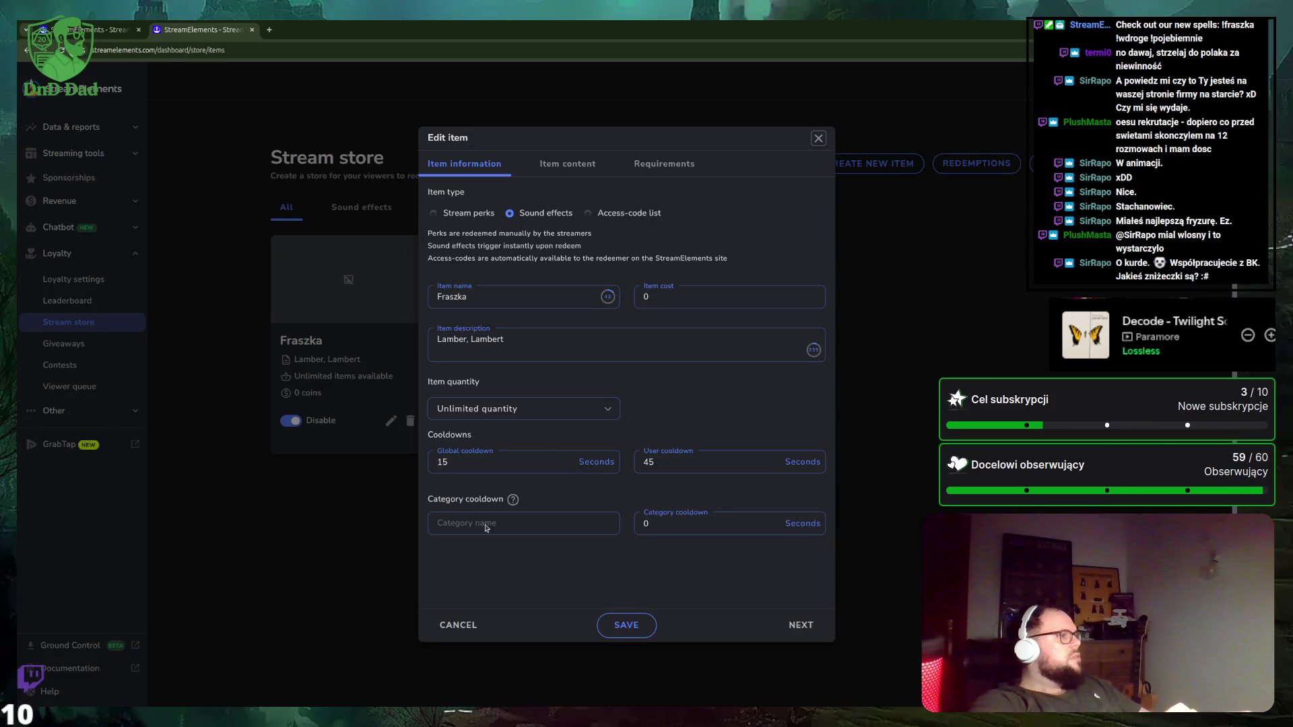
click(128, 33)
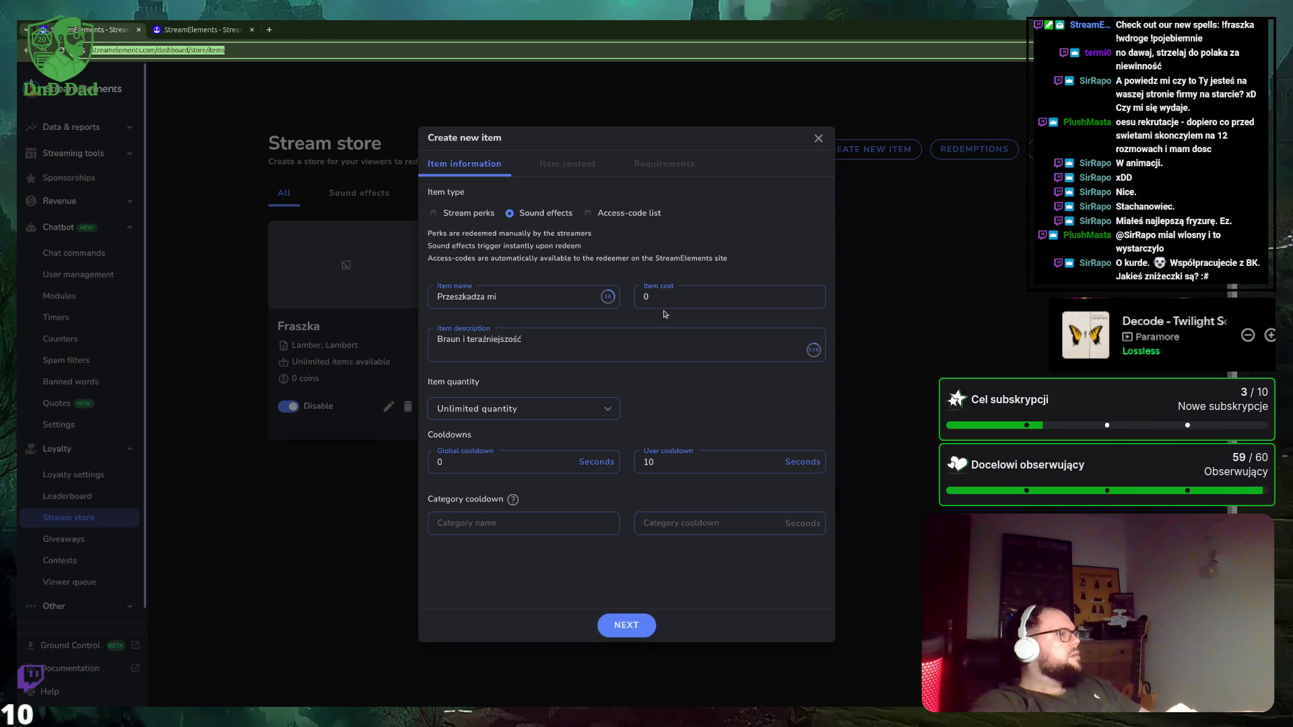
click(485, 465)
key(BackSpace)
text(15)
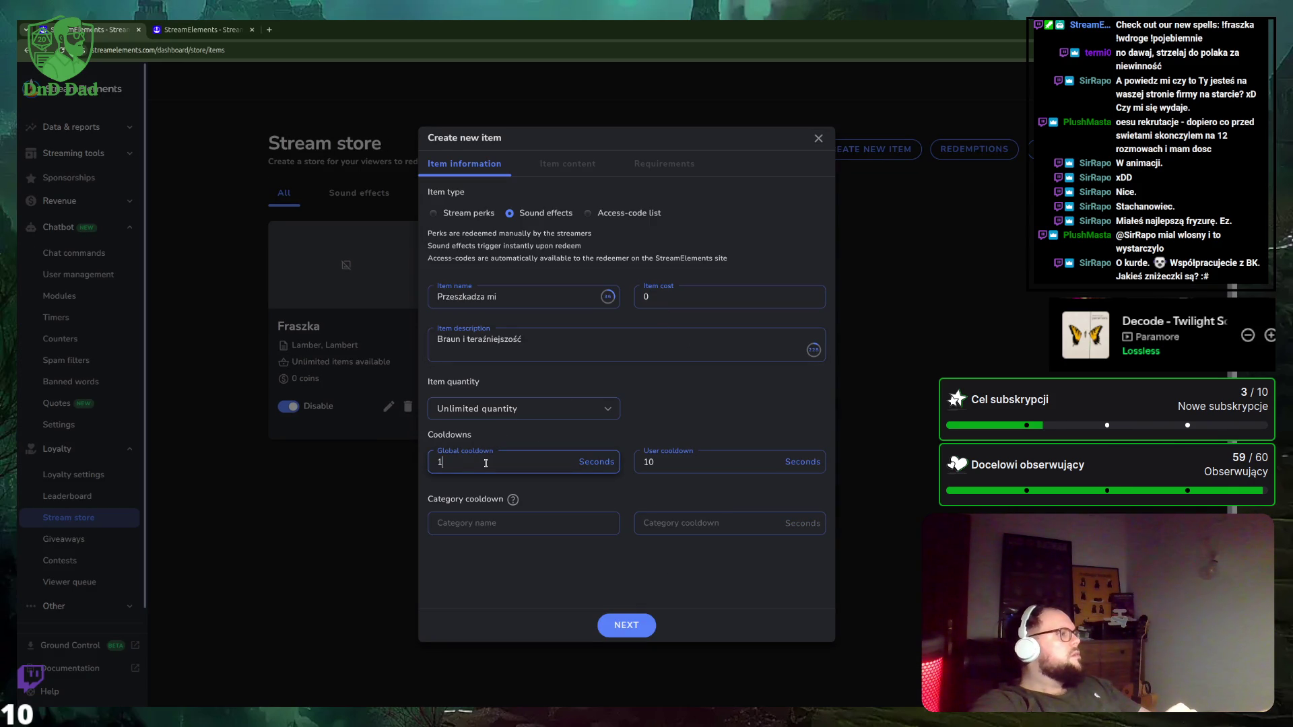
click(217, 30)
click(137, 35)
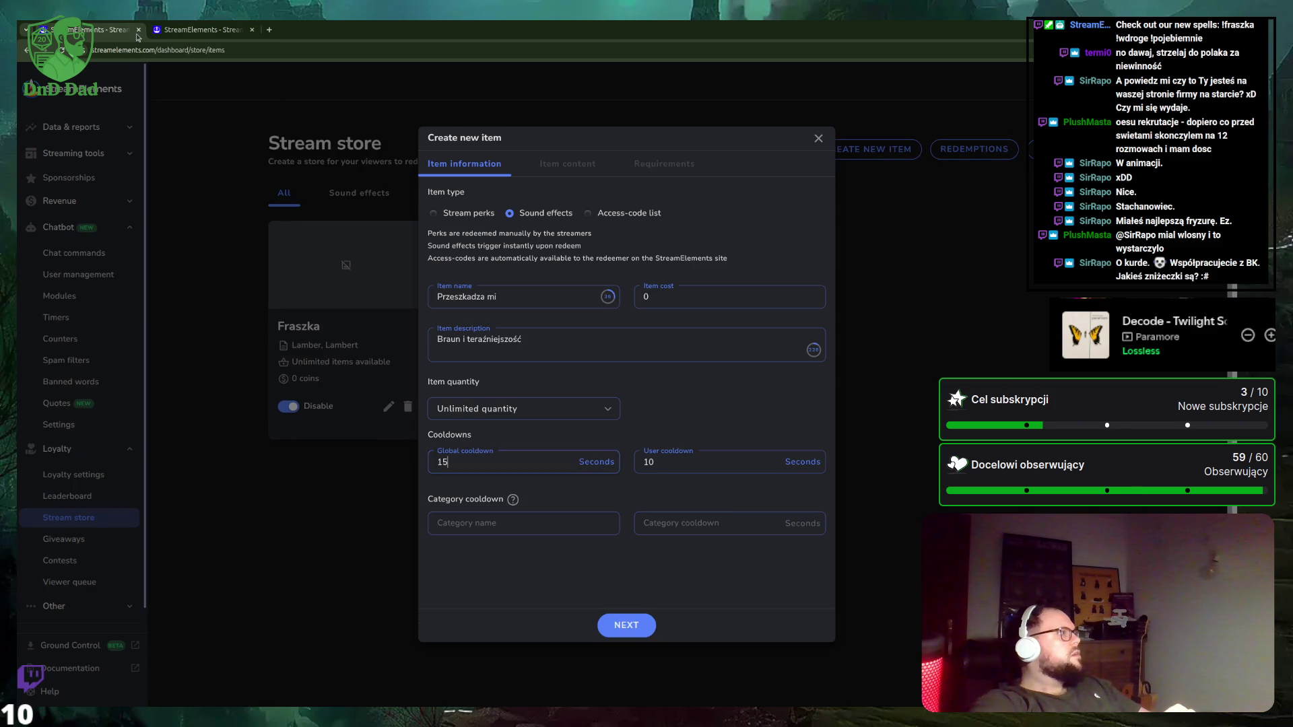
click(656, 462)
key(BackSpace)
key(BackSpace)
text(45)
Set the category cooldown to 0 and continue to the item content step.
key(ctrl+Tab)
key(ctrl+shift+Tab)
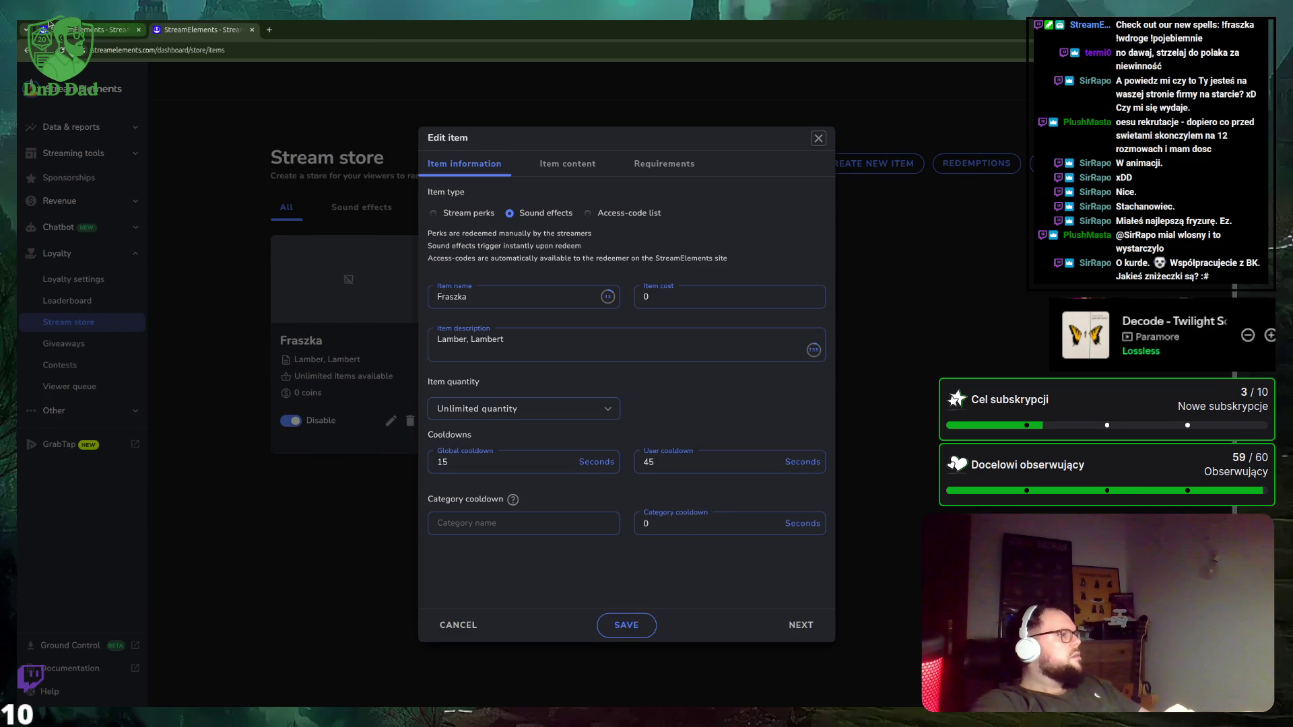
click(656, 527)
text(0)
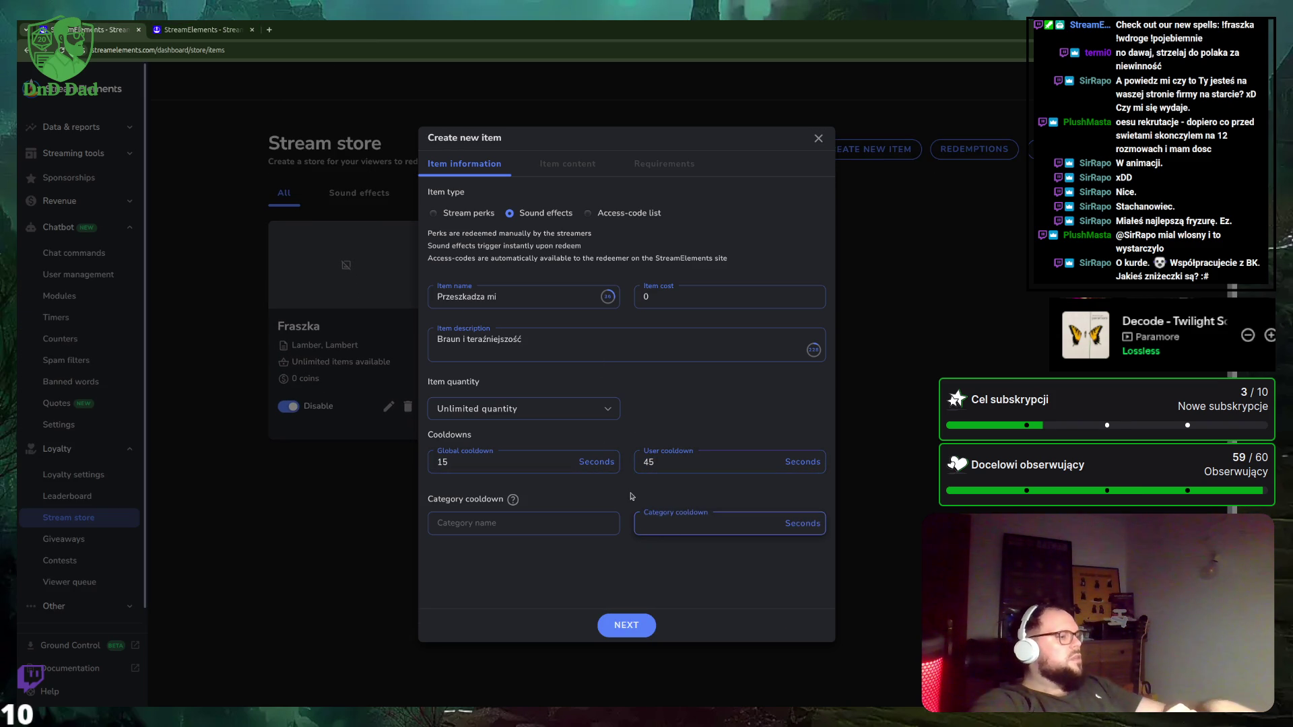
click(529, 576)
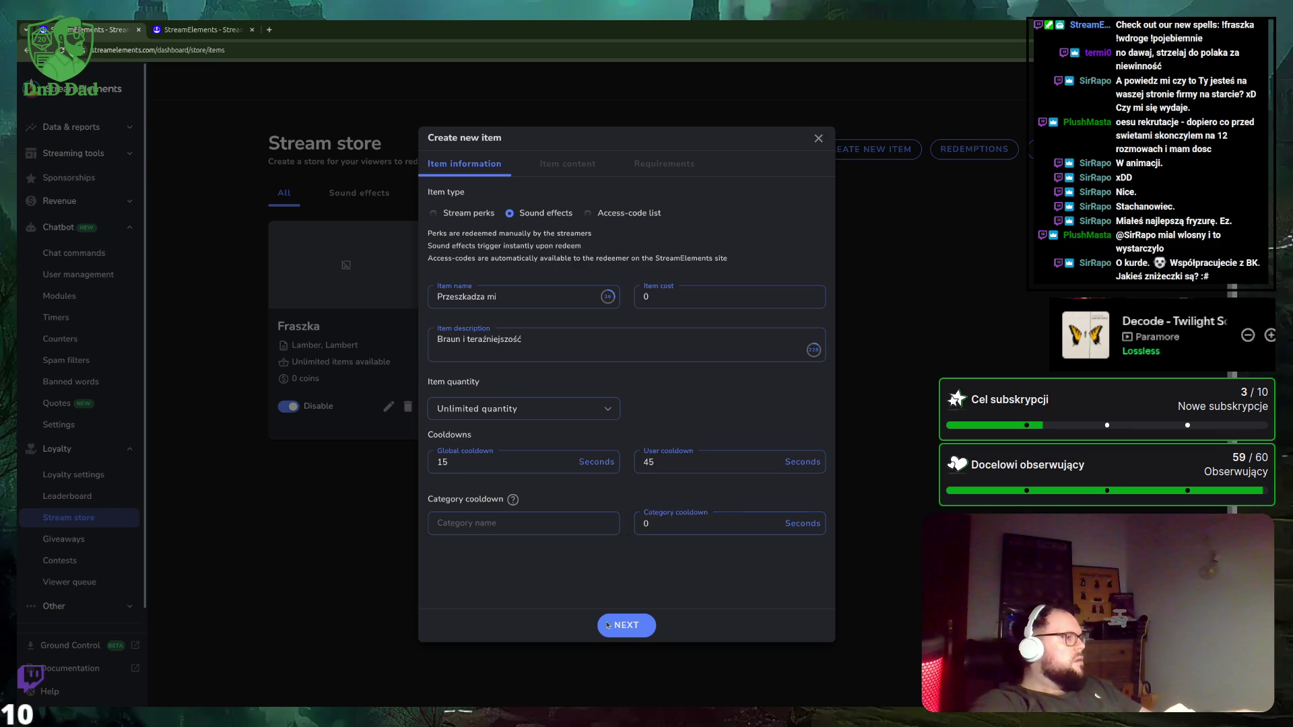
click(633, 631)
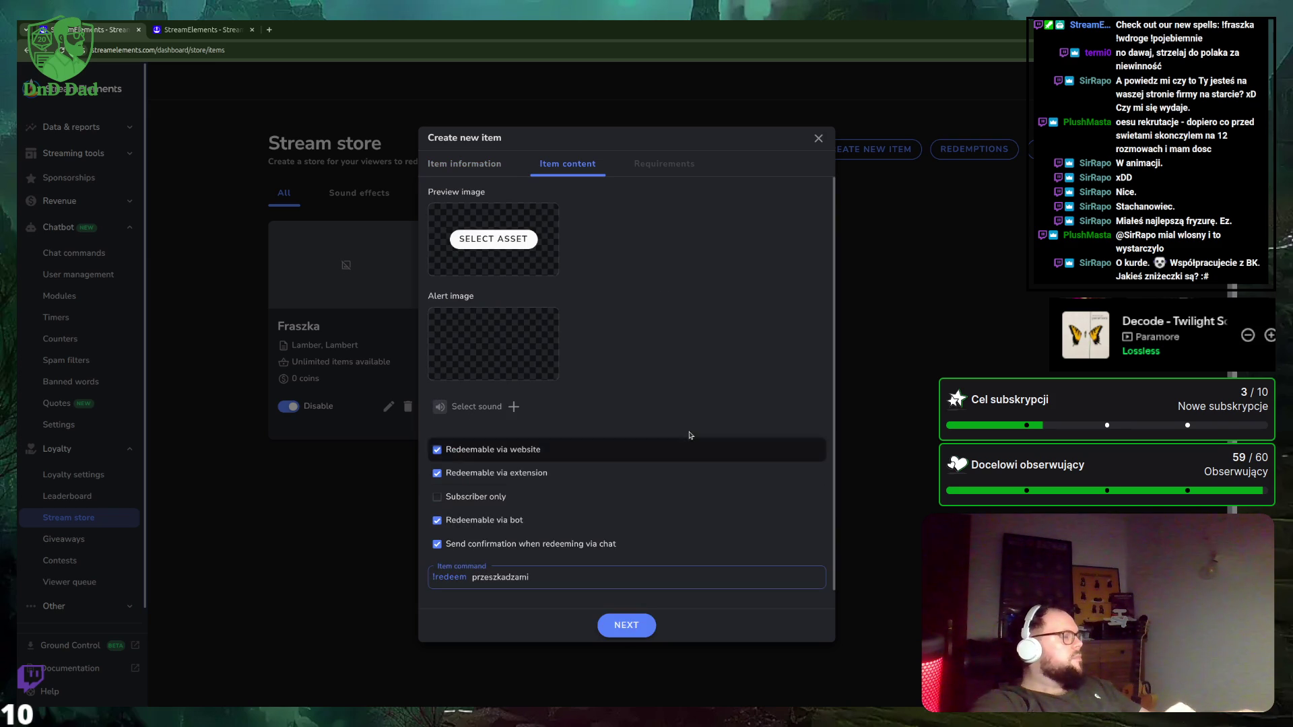
Upload the new mp3 from Downloads in the Asset Manager and save it as Przeszkadza mi's sound.
click(478, 408)
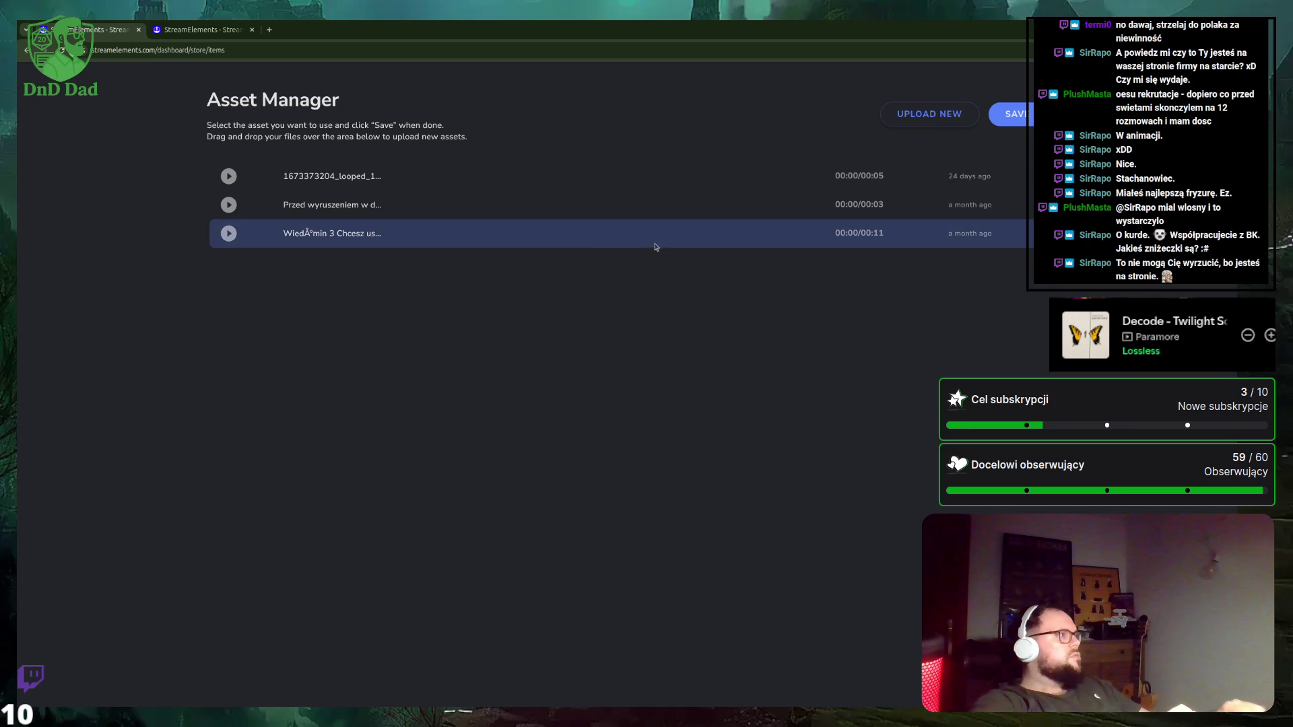
click(915, 121)
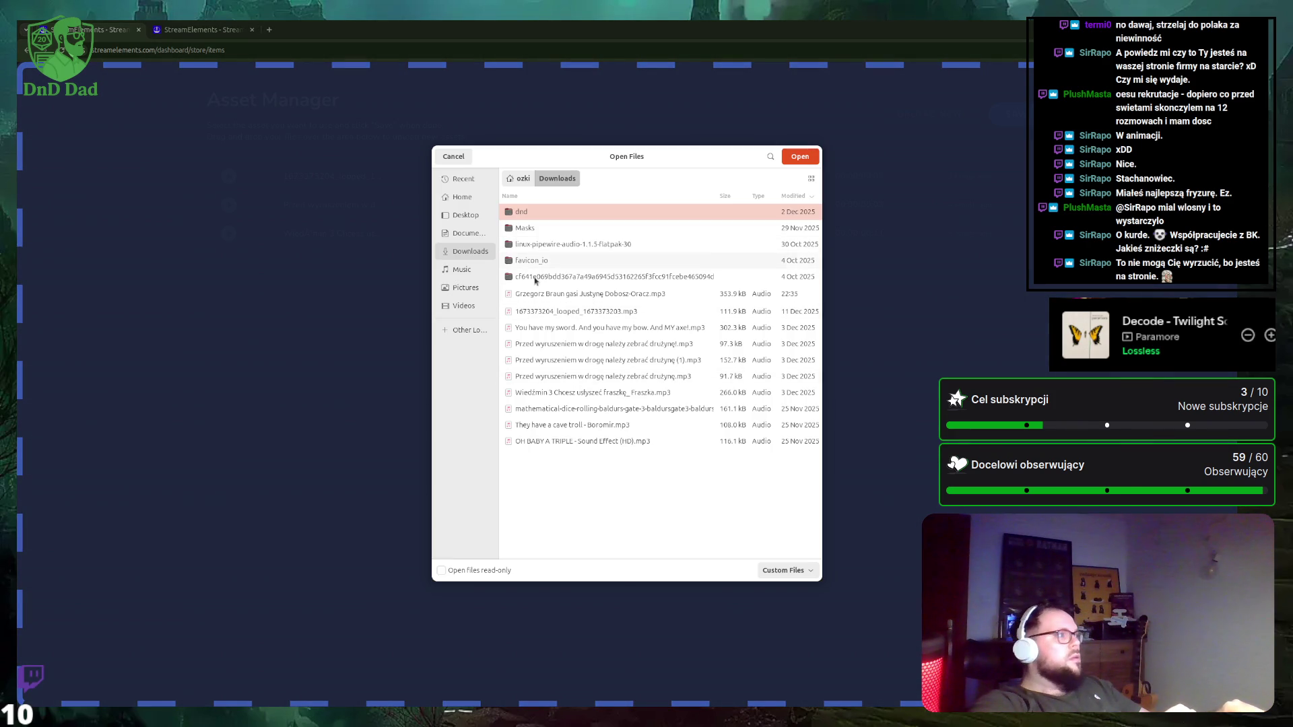
double_click(544, 295)
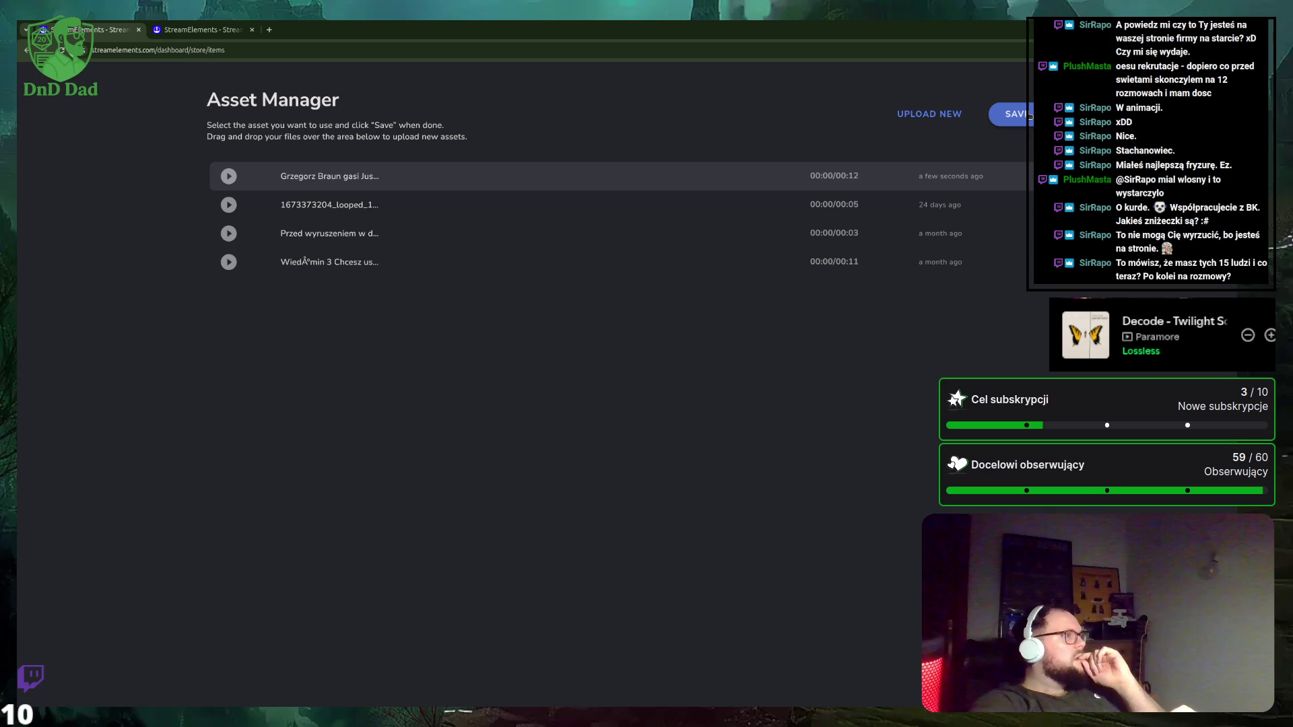
click(1028, 114)
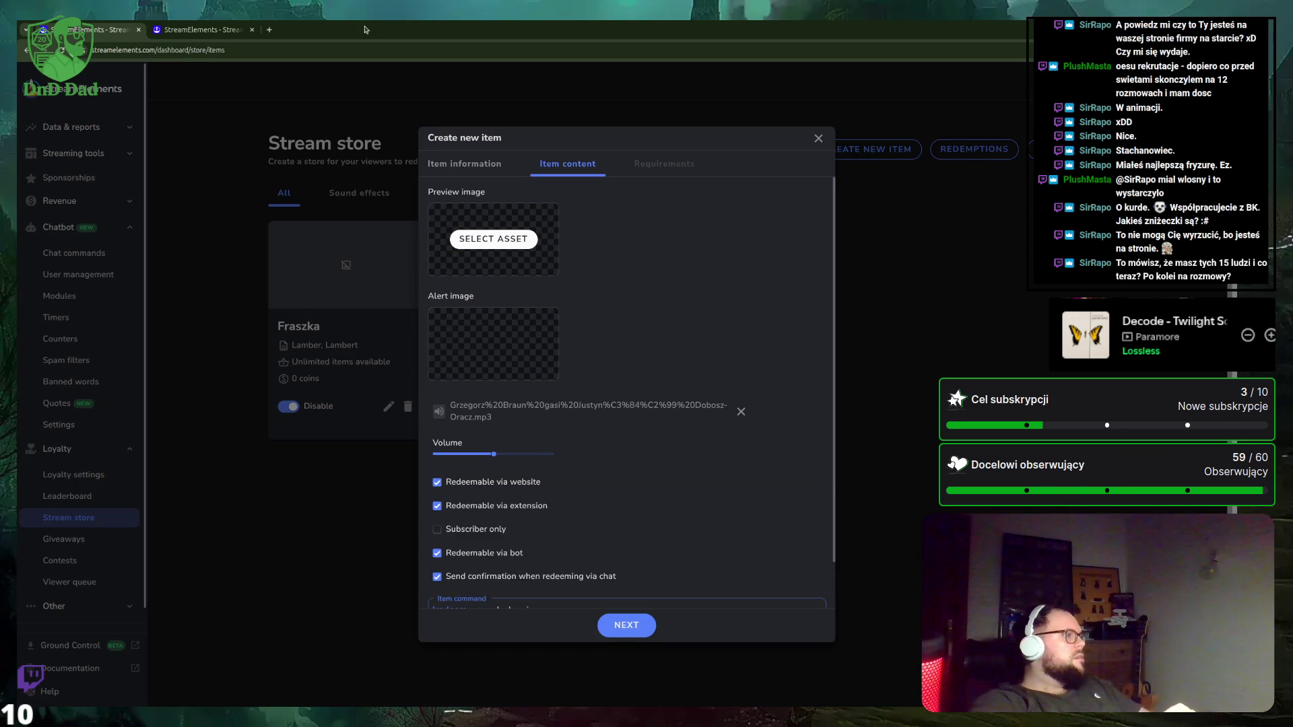
Matching Fraszka, turn off website and extension redemption and chat confirmation for the new item.
click(223, 31)
click(578, 168)
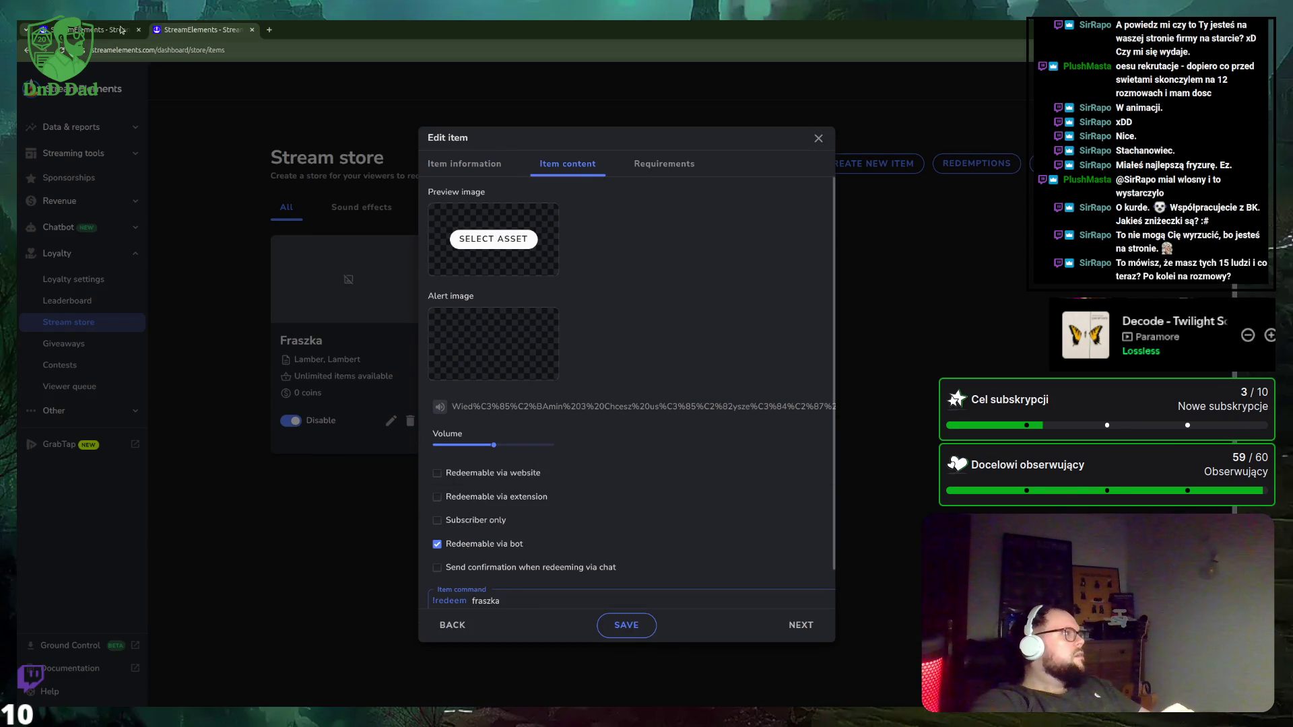
key(ctrl+Tab)
click(473, 506)
click(482, 485)
click(494, 577)
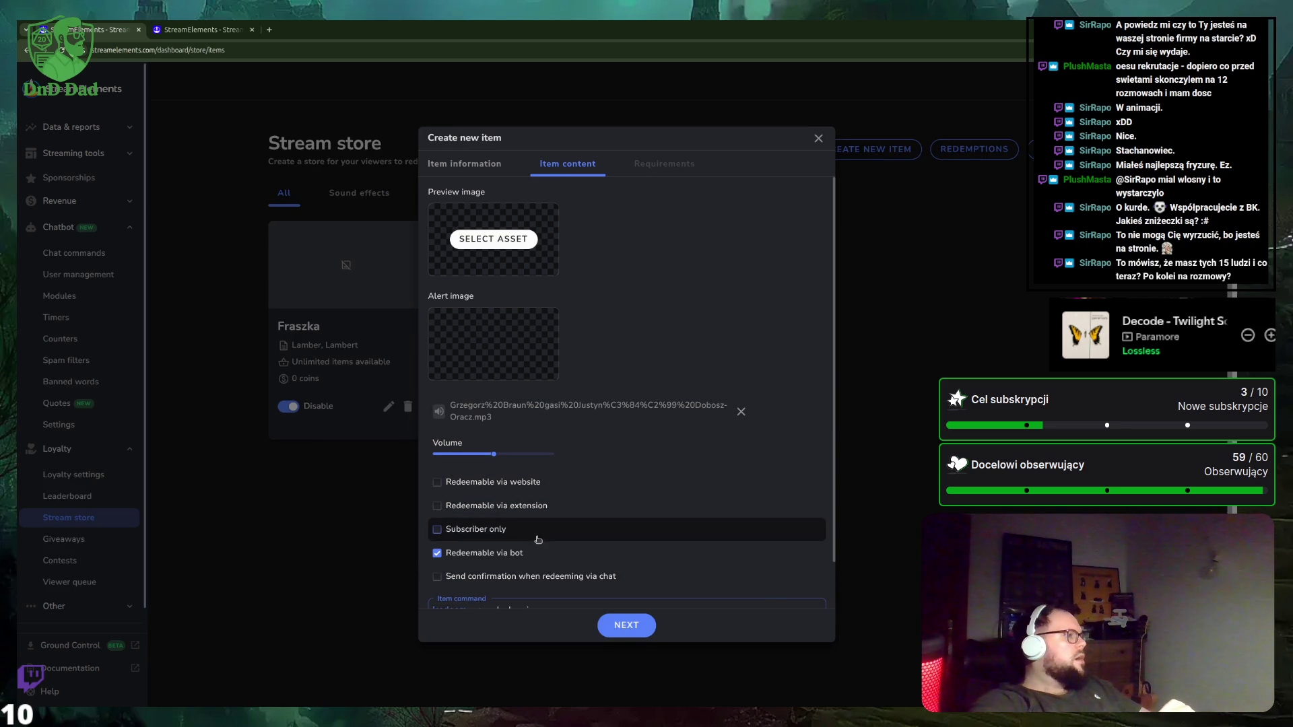
scroll(538, 538, down, 1)
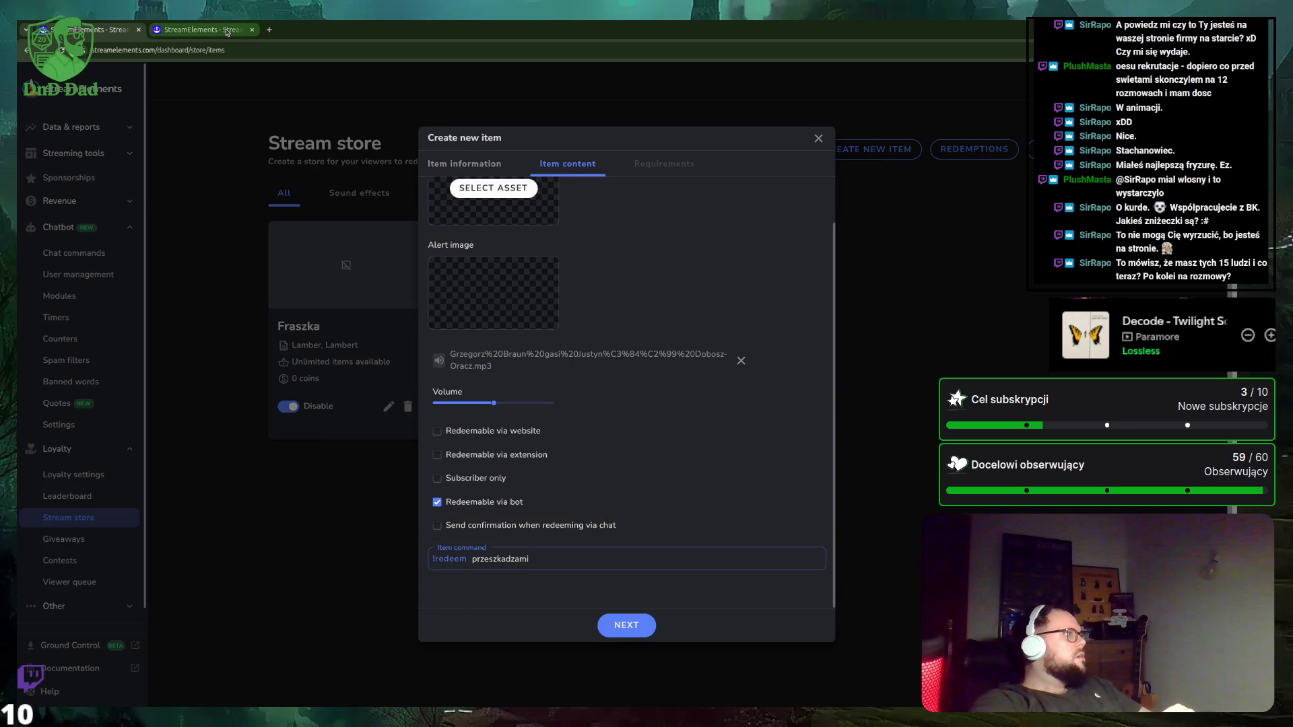
Check Fraszka's item command, then advance the new item to its Requirements step.
click(202, 29)
scroll(478, 434, down, 1)
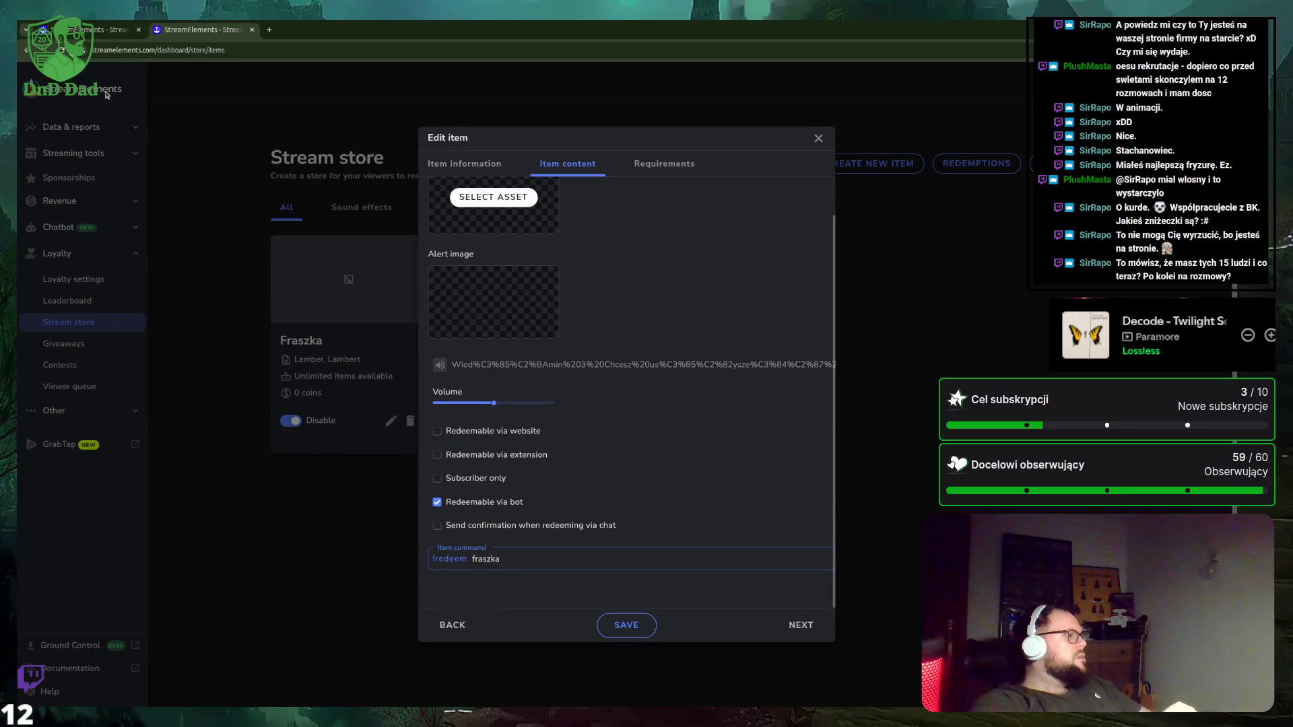
click(91, 31)
scroll(592, 323, up, 1)
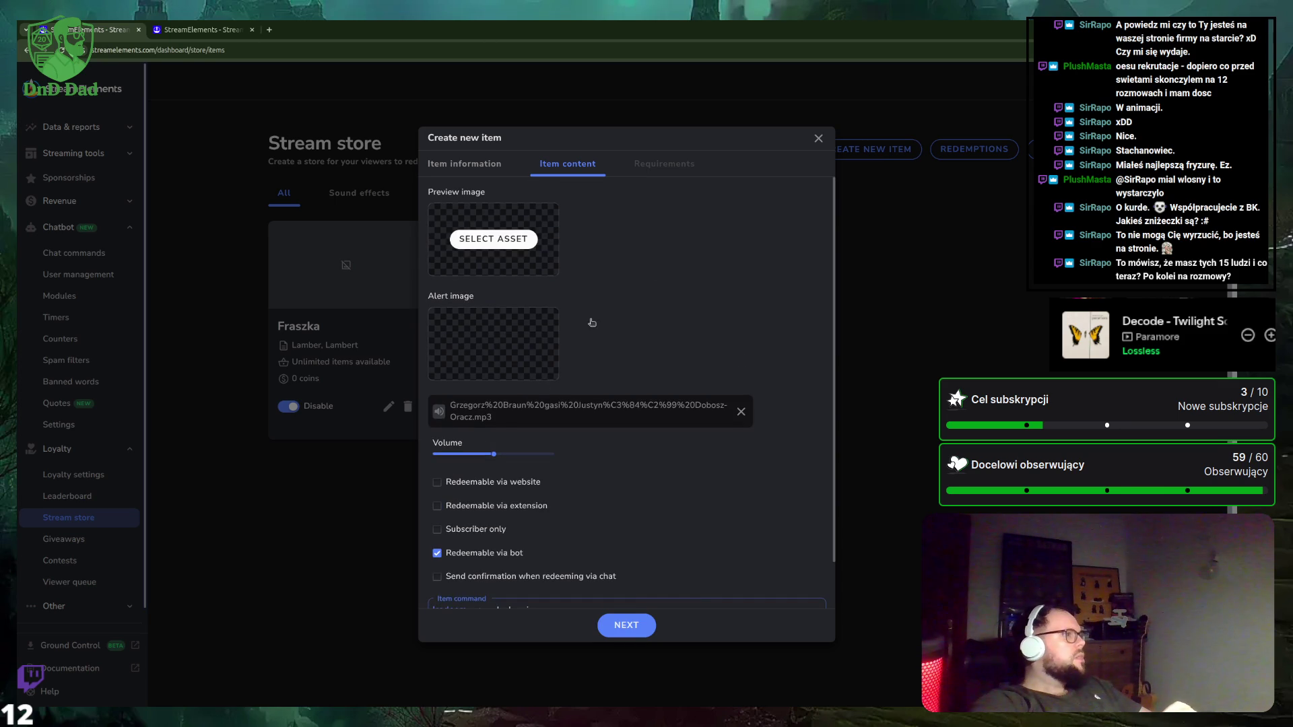
click(637, 625)
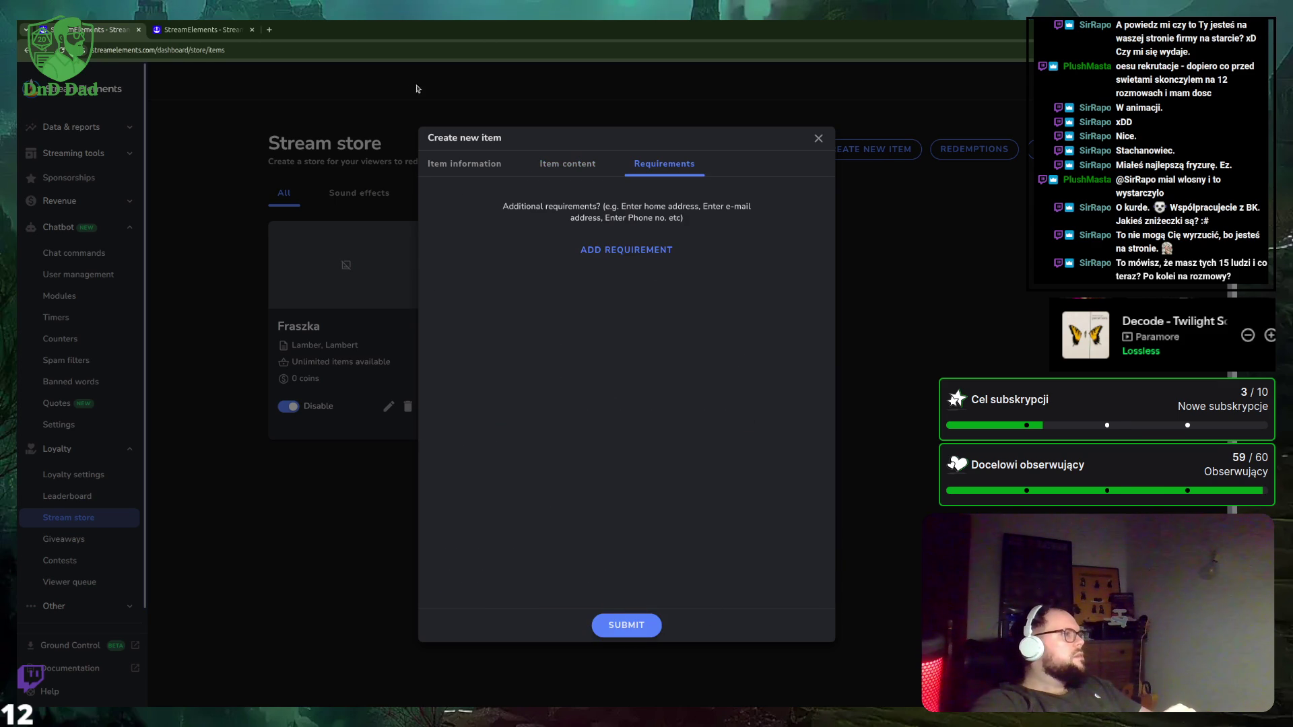
Compare with the edited item's requirements and submit Przeszkadza mi to the Stream store.
click(202, 29)
click(635, 162)
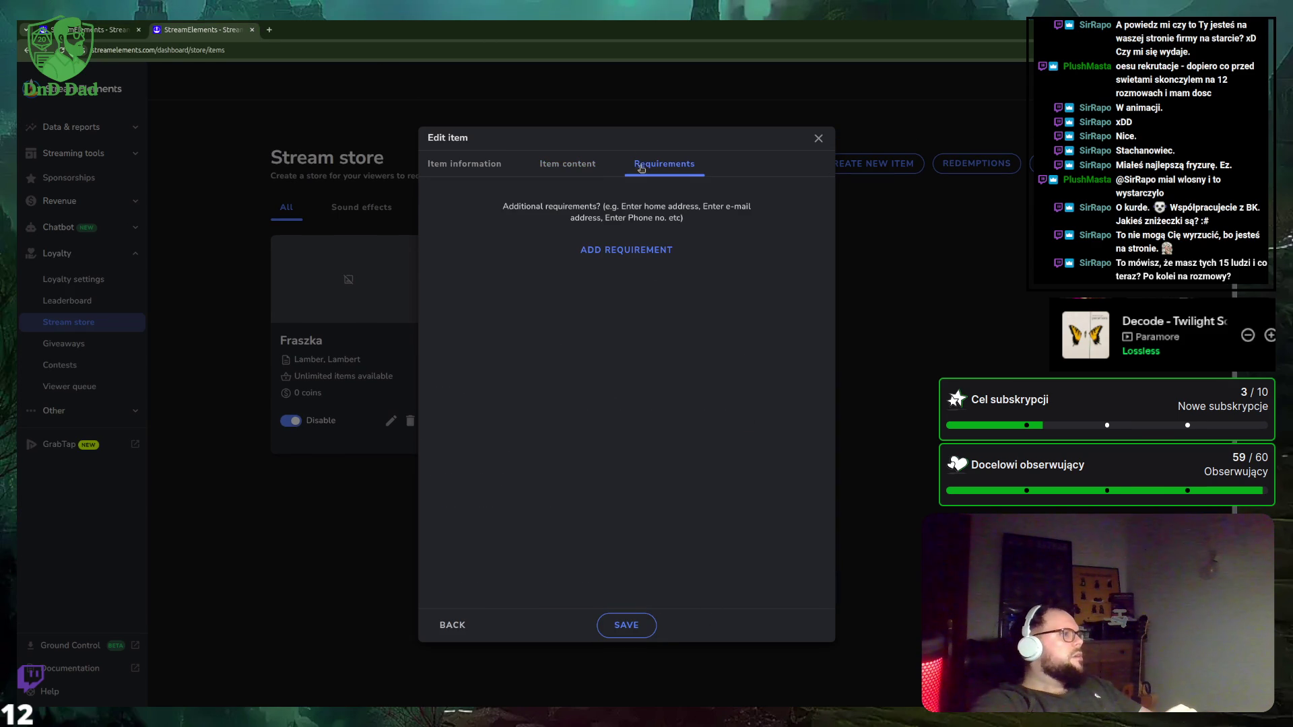
click(131, 27)
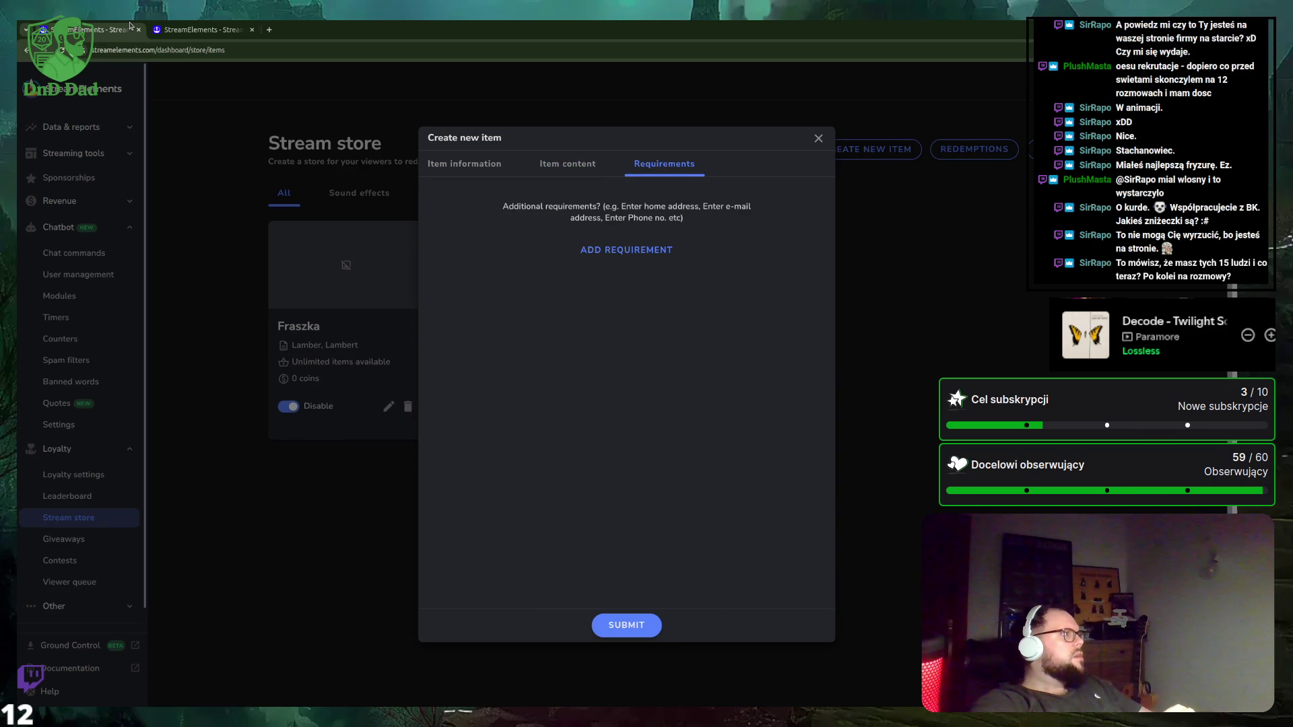
click(626, 626)
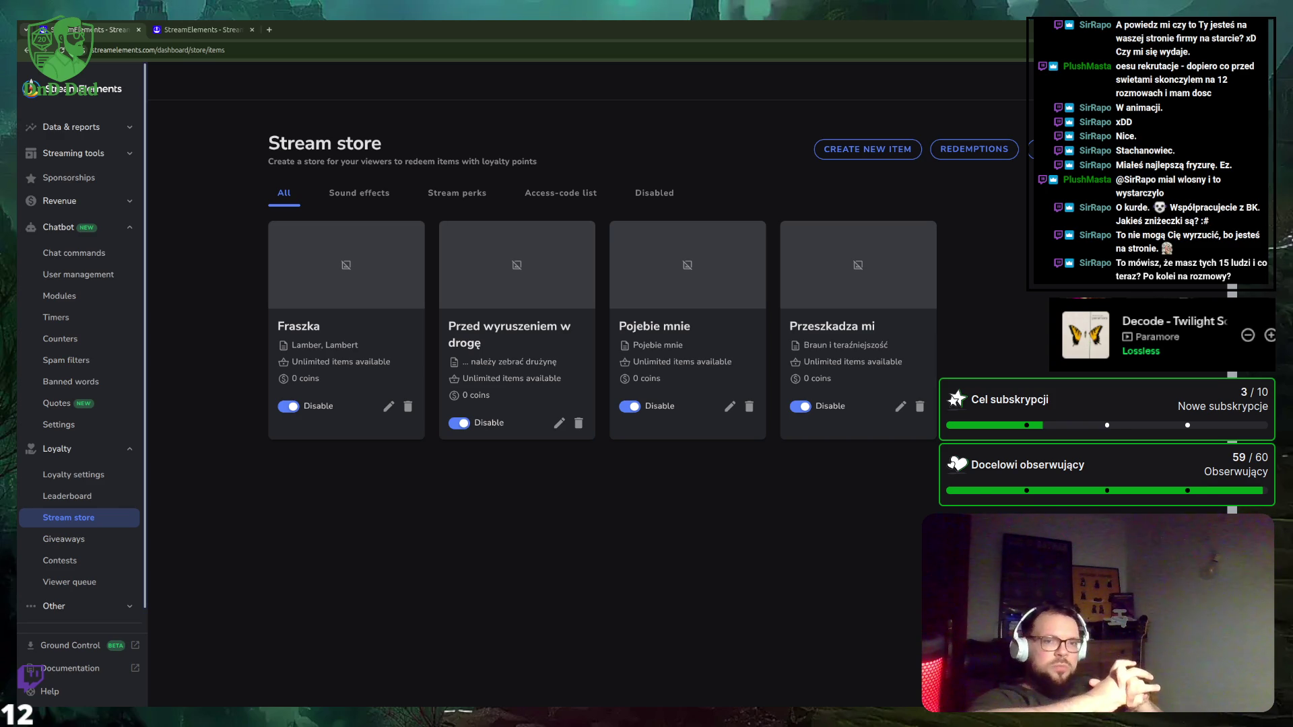
click(268, 30)
Search Google for 'recruitee pipeline' and switch to the image results.
click(295, 47)
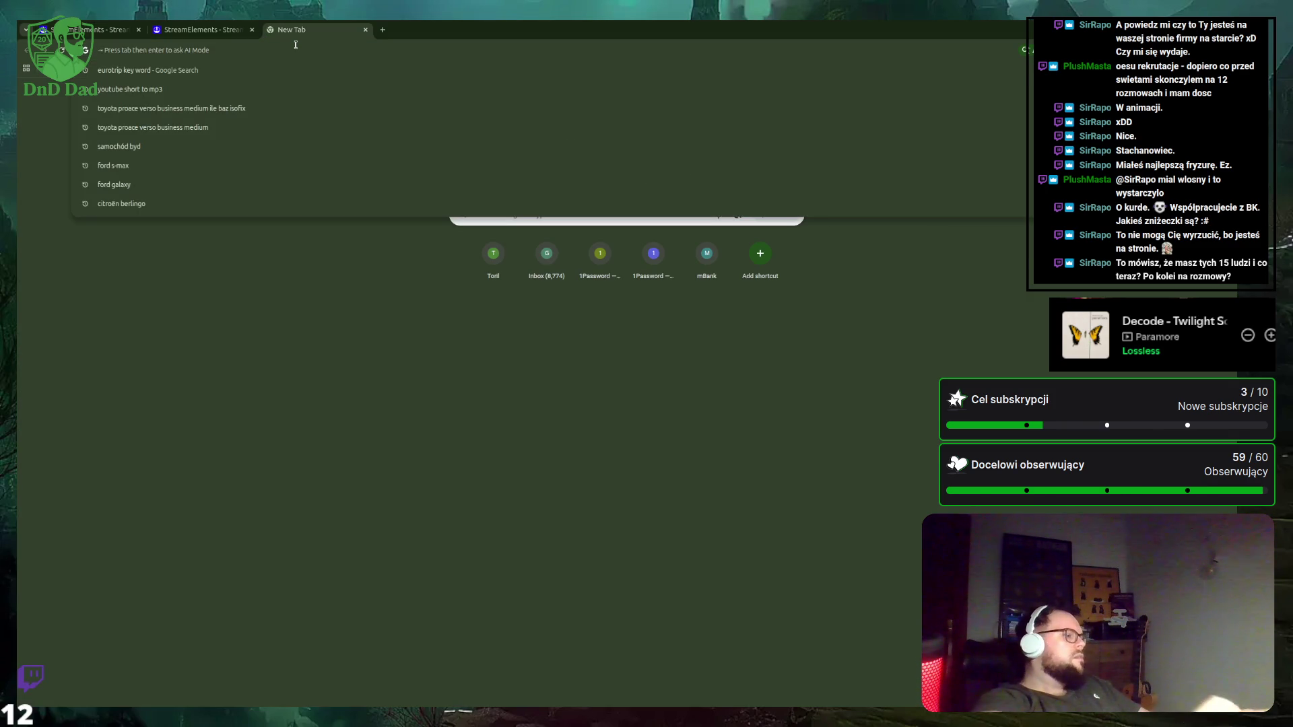
text(recruitee pipeline image)
key(BackSpace)
key(BackSpace)
key(BackSpace)
key(Return)
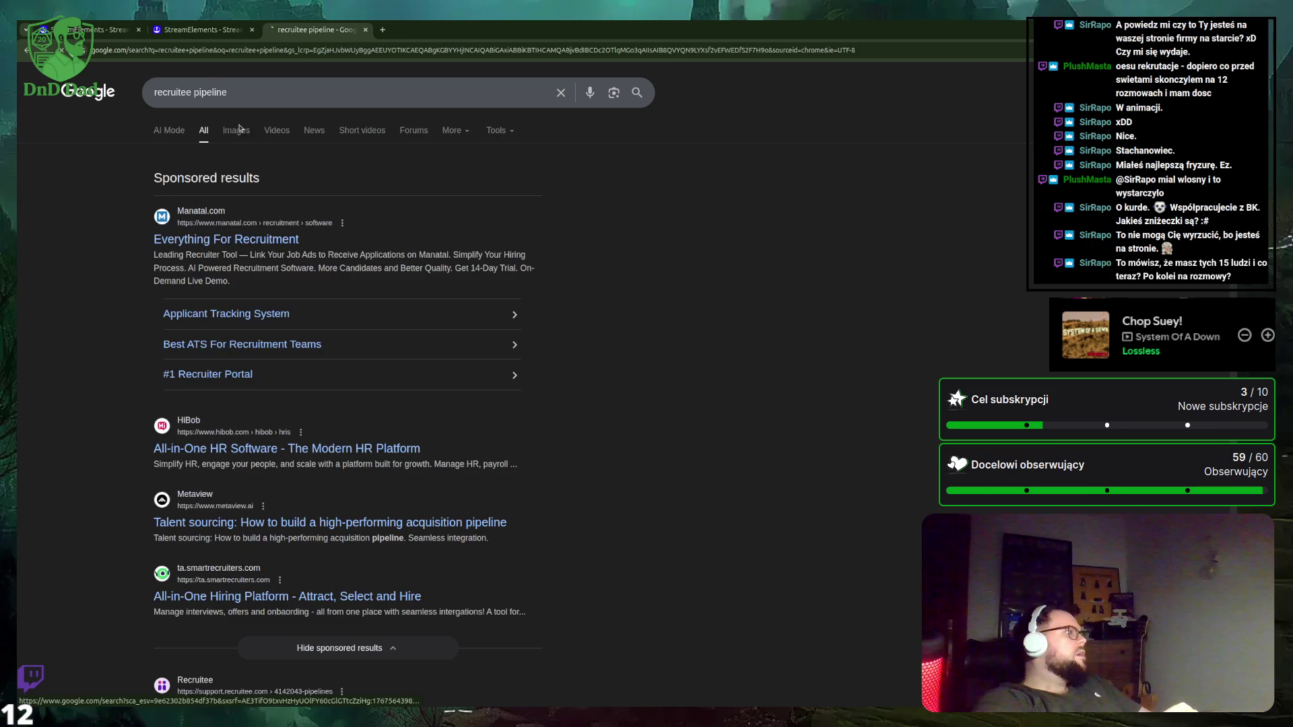
click(240, 130)
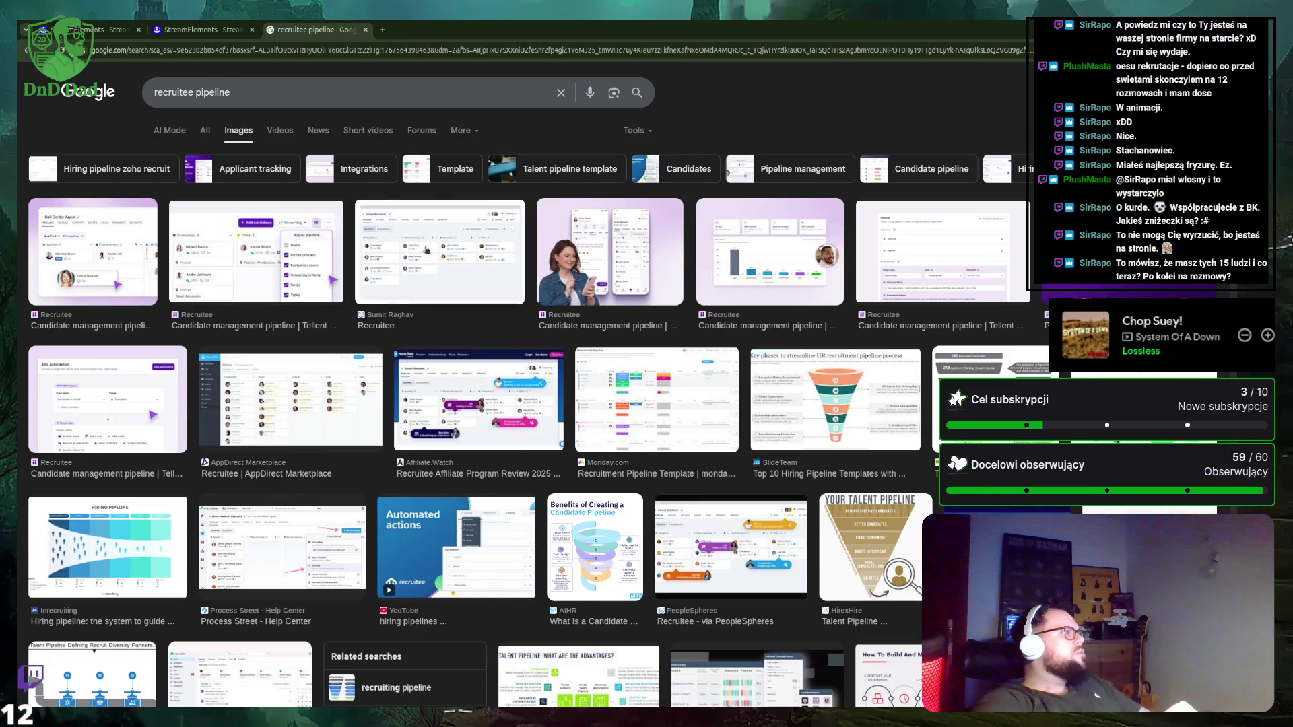
Open the preview panel for a Recruitee candidate pipeline screenshot.
click(425, 249)
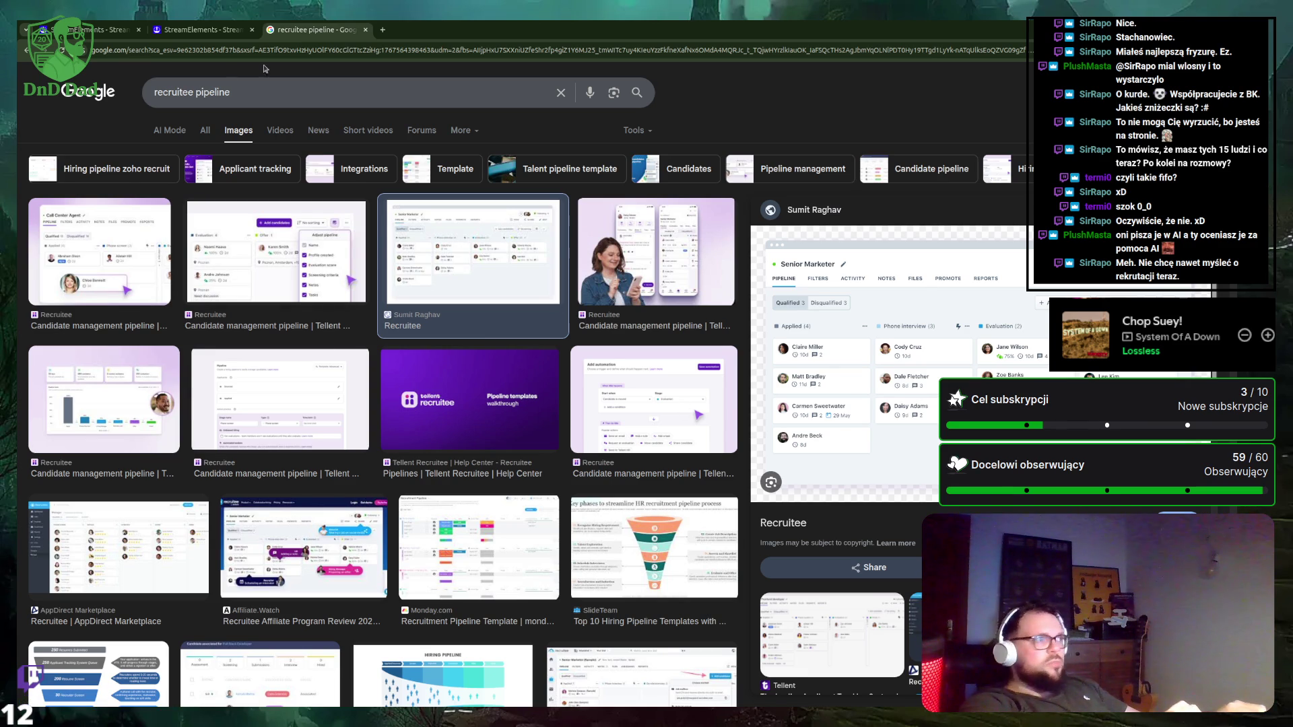
Go back to the StreamElements store tab, then open a blank new tab.
key(ctrl+Tab)
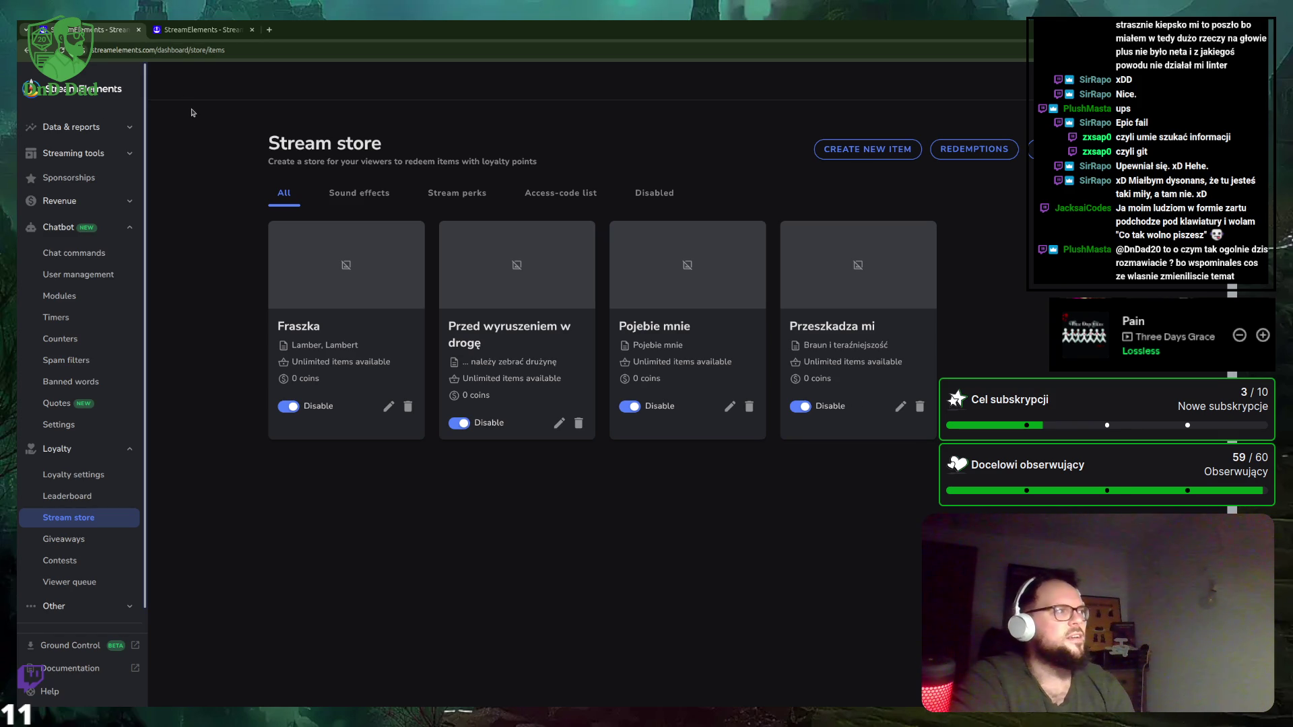
click(268, 29)
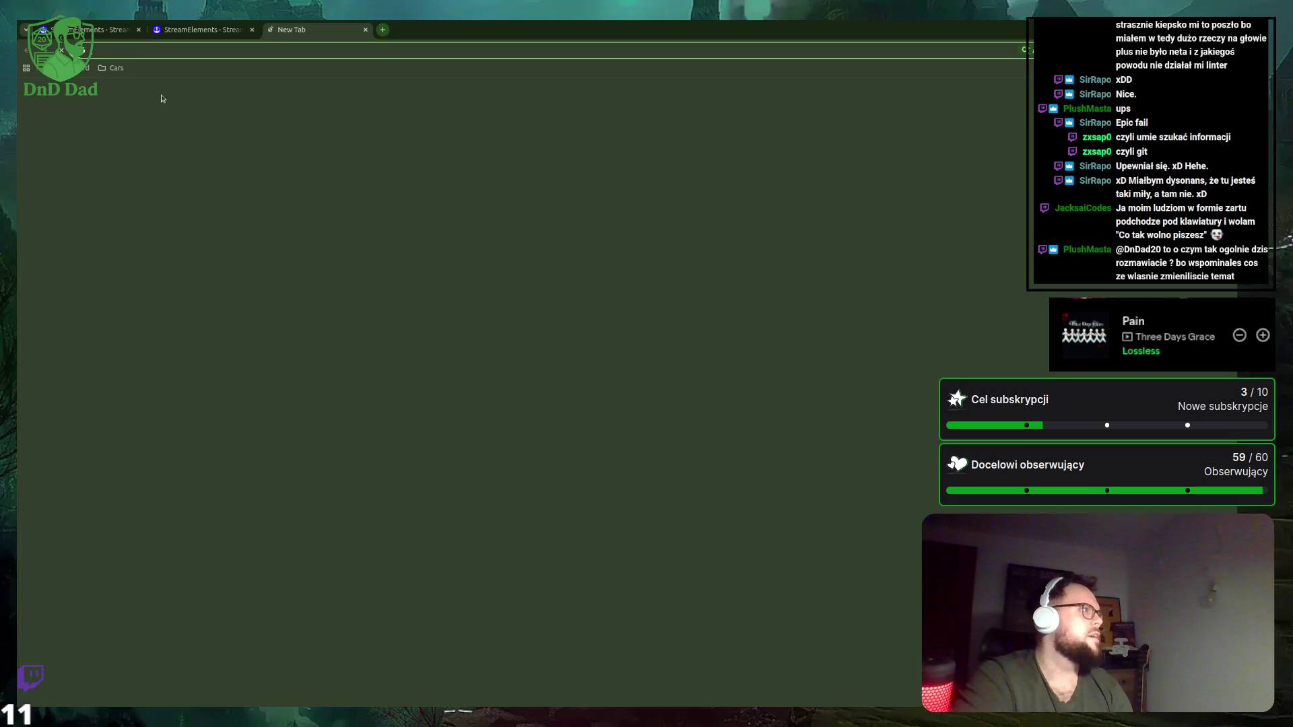
Dismiss the Cars bookmark folder and close the extra blank New Tab.
click(115, 68)
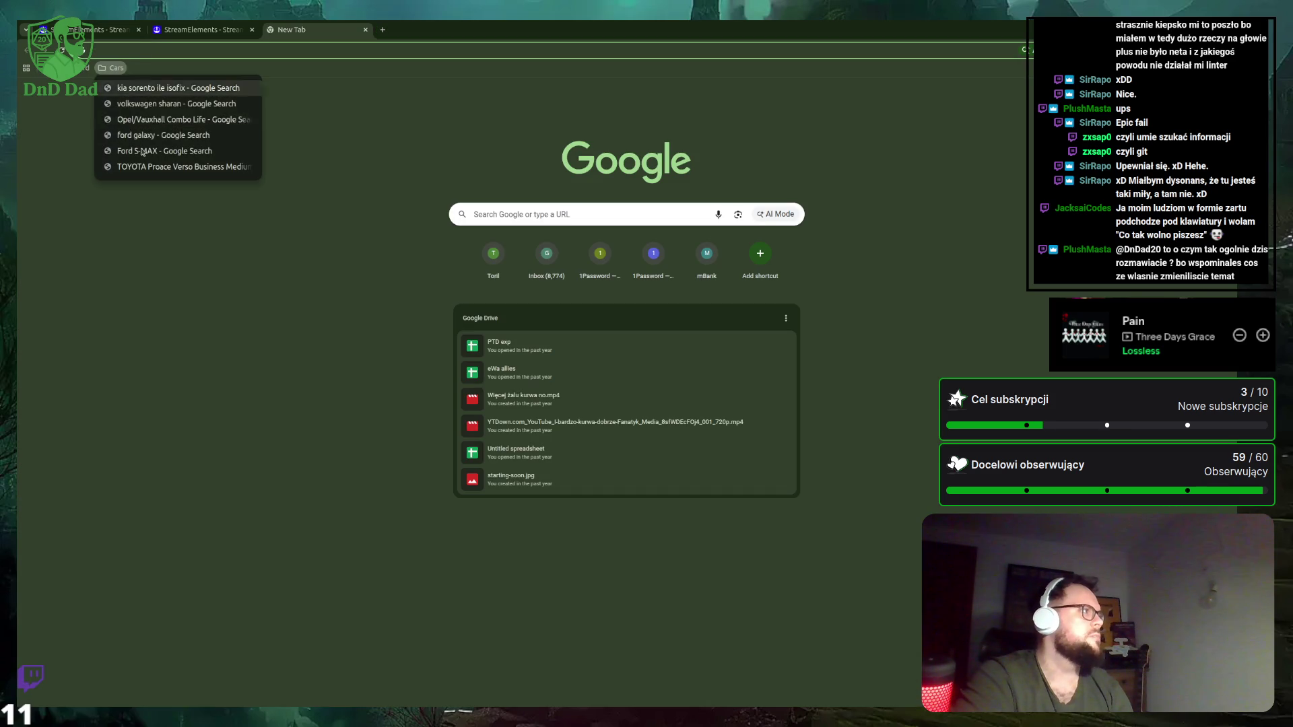
click(283, 31)
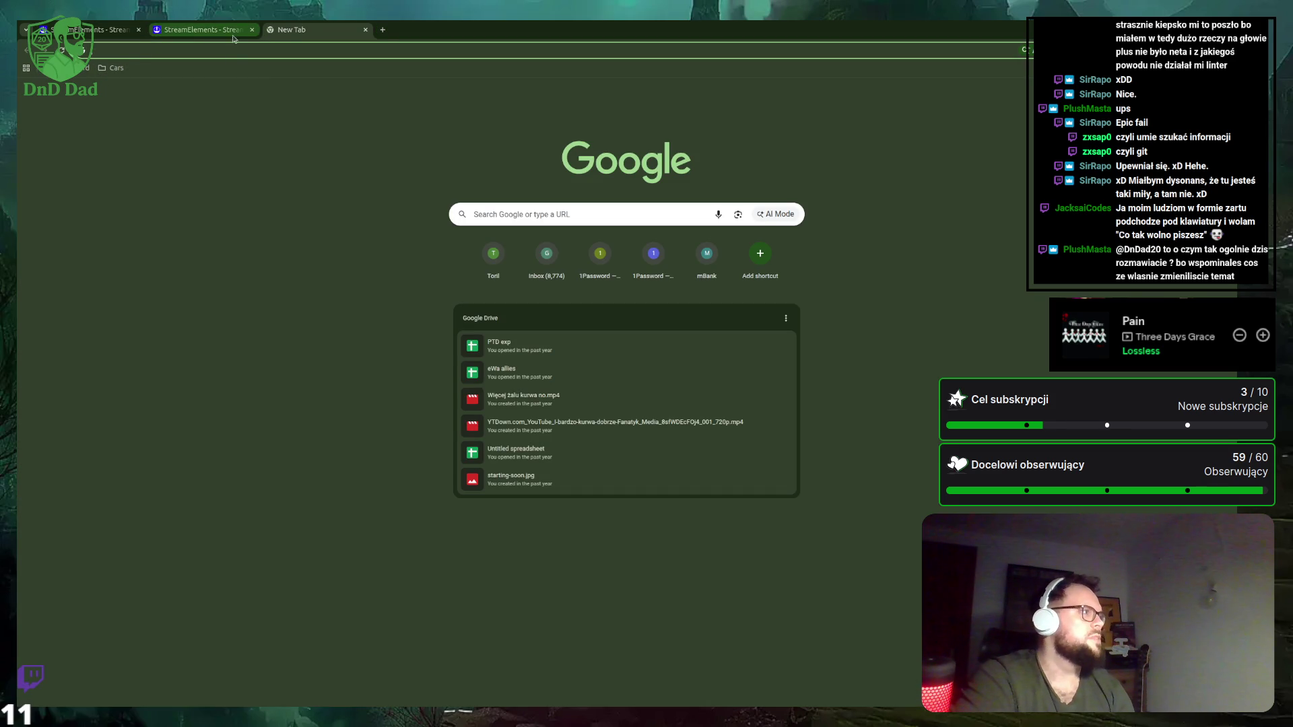
middle_click(305, 31)
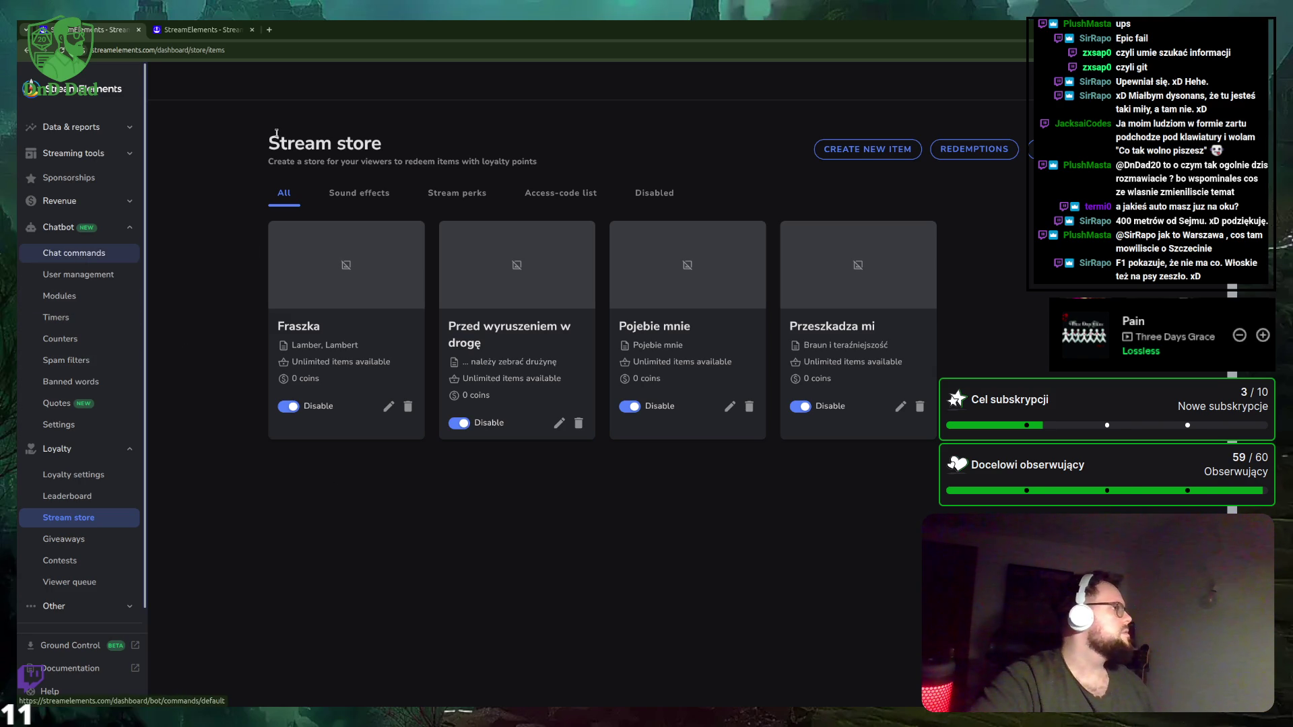
Search Google for 'streamelements add command' in a new tab.
click(269, 30)
text(s)
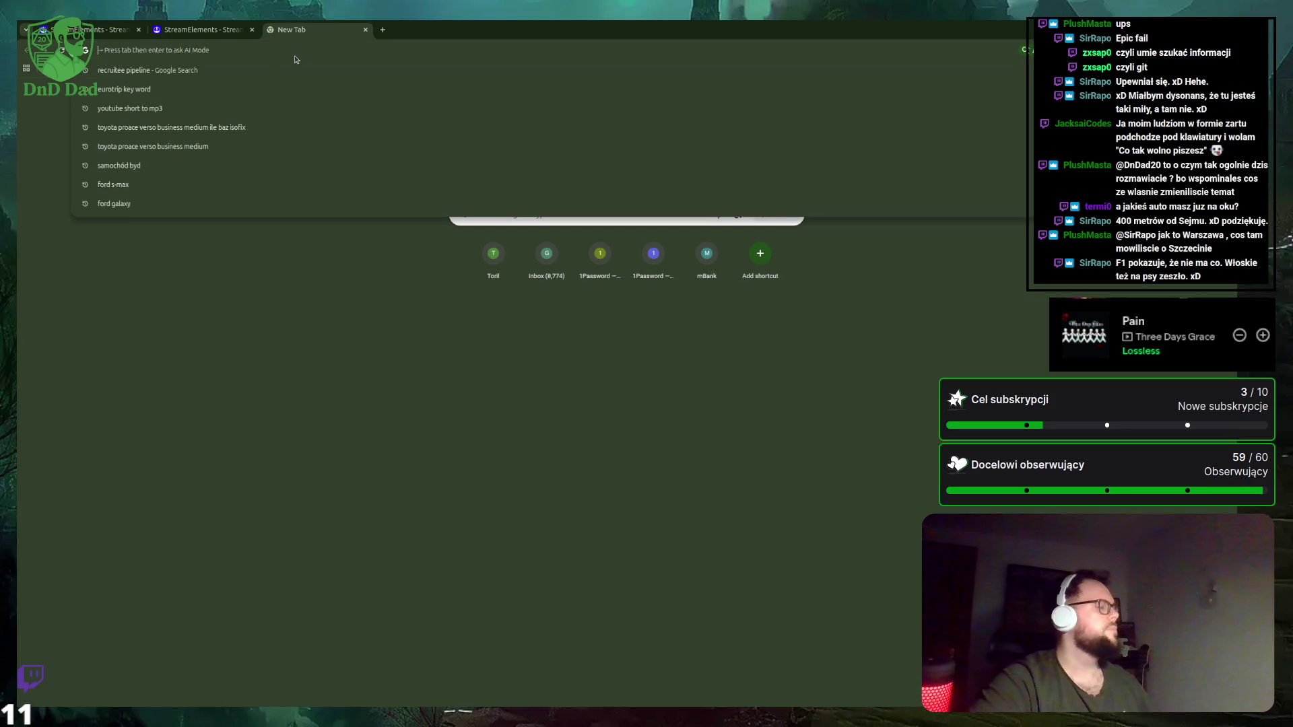
text(trea)
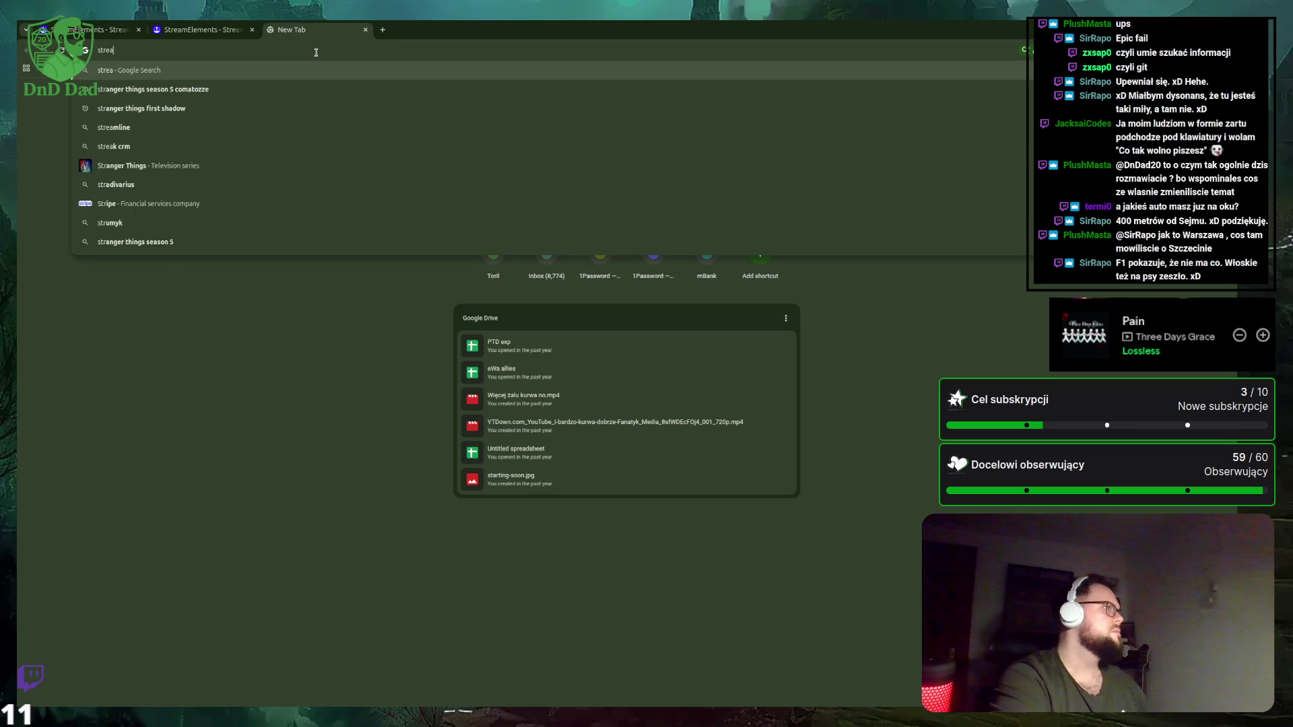
text(melements add command)
key(Return)
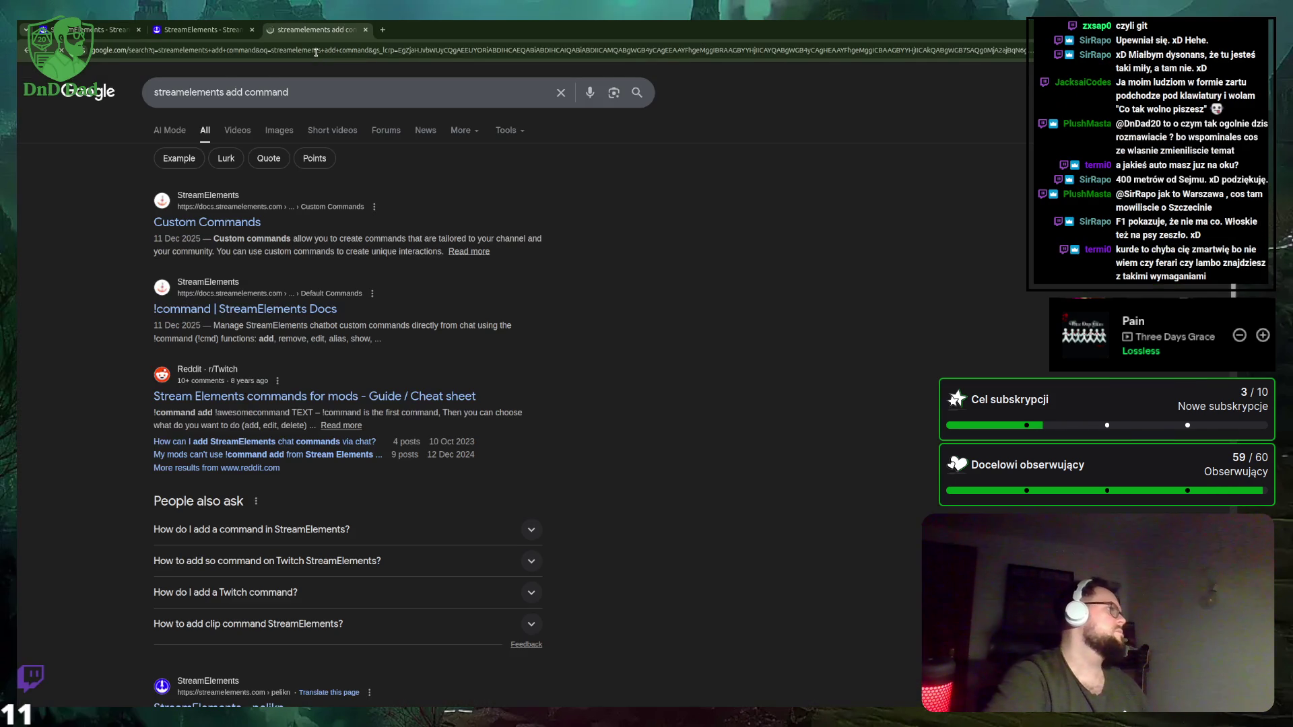
Read the Custom Commands docs down to the examples, then return to the dashboard tab.
click(243, 222)
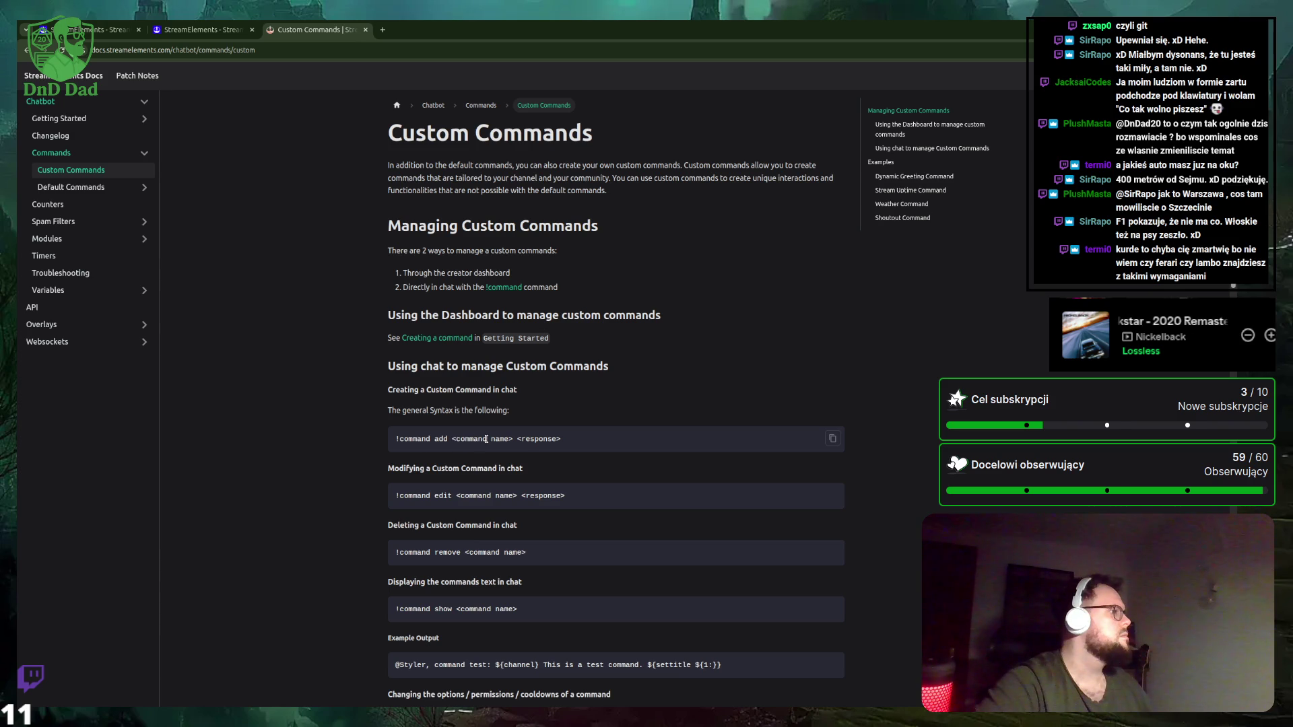
scroll(505, 437, down, 2)
scroll(505, 437, down, 4)
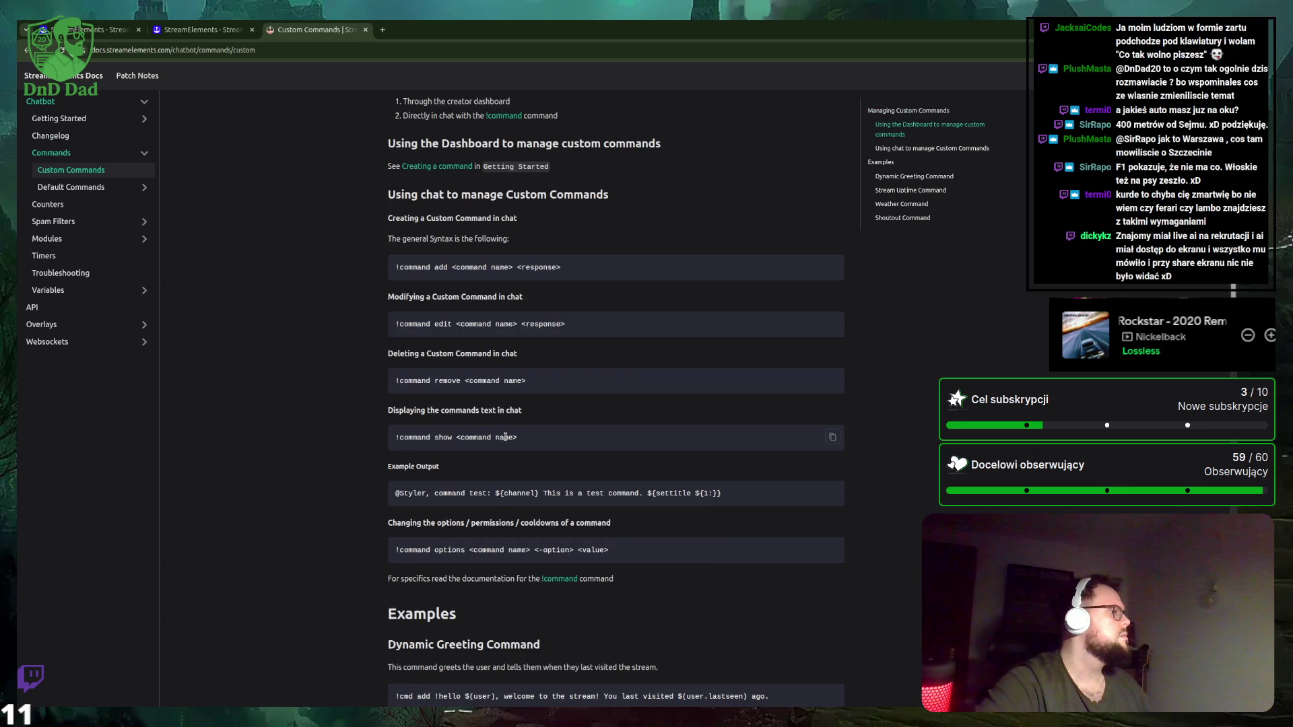
scroll(502, 441, down, 3)
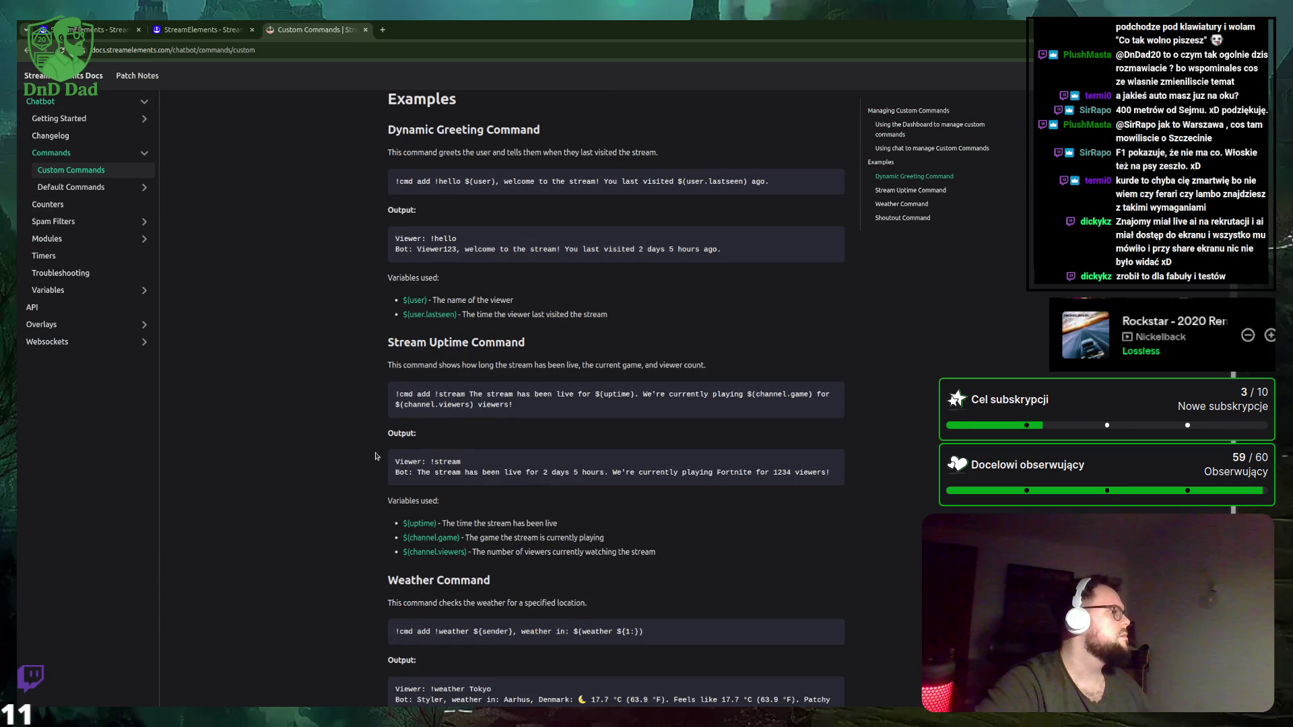
scroll(404, 444, down, 2)
click(125, 35)
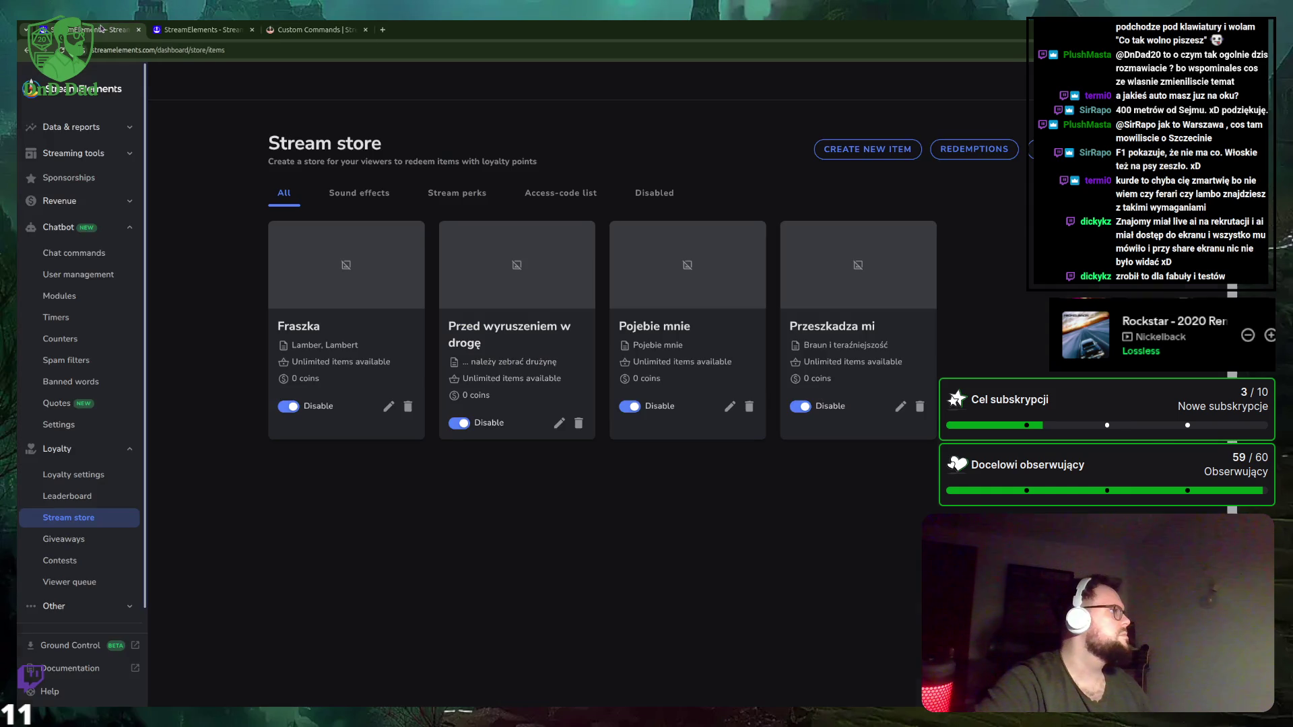
Add a new custom command under Chat commands and copy the !fraszka response text.
click(74, 259)
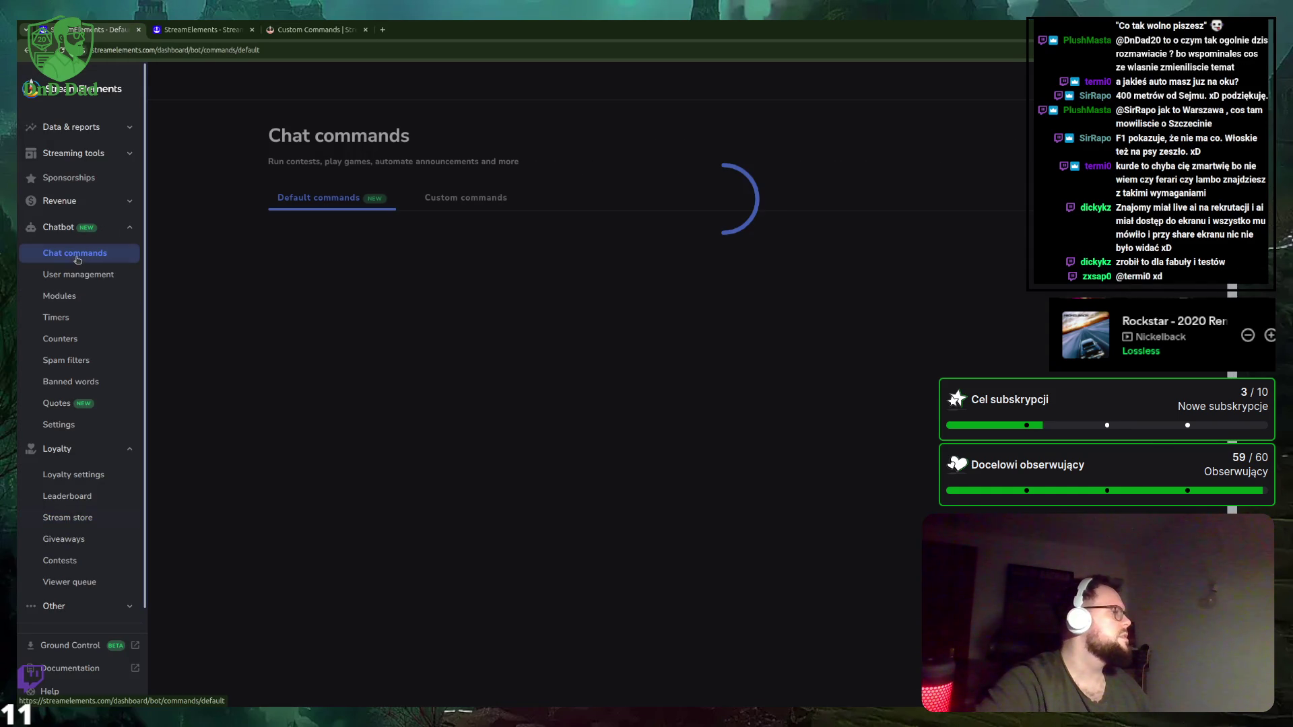
click(465, 201)
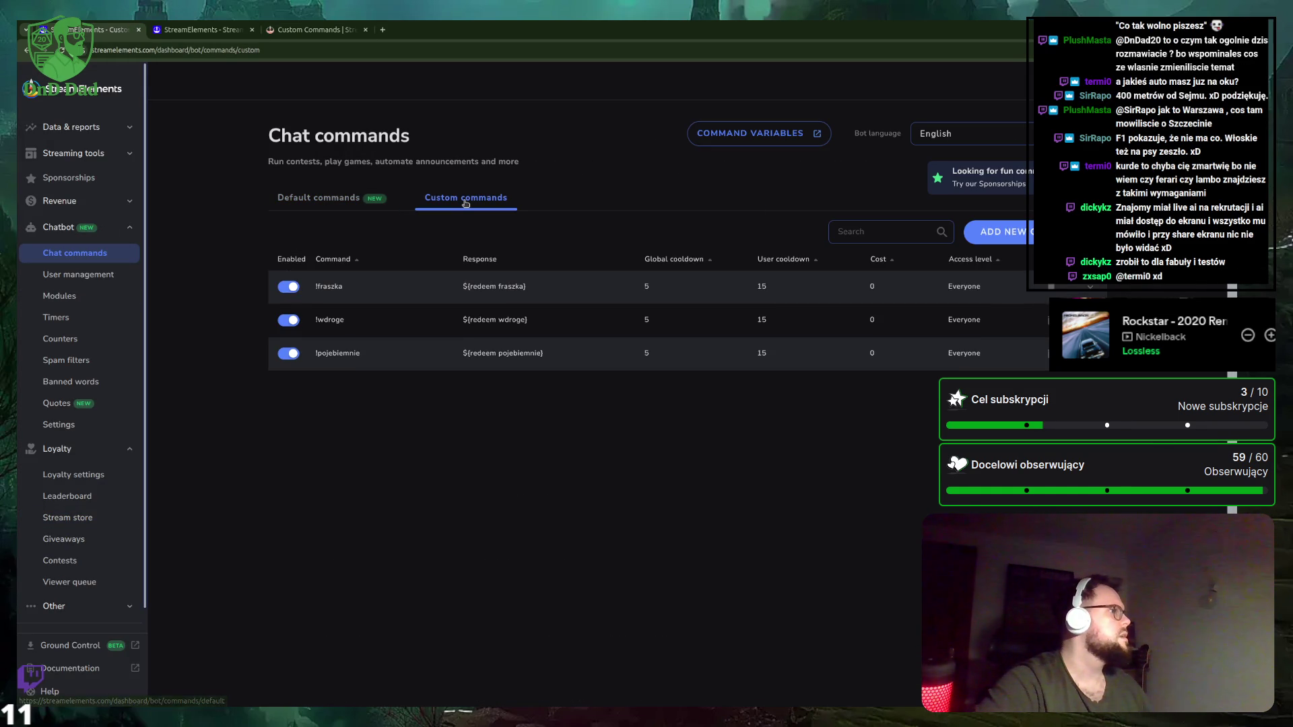
click(990, 233)
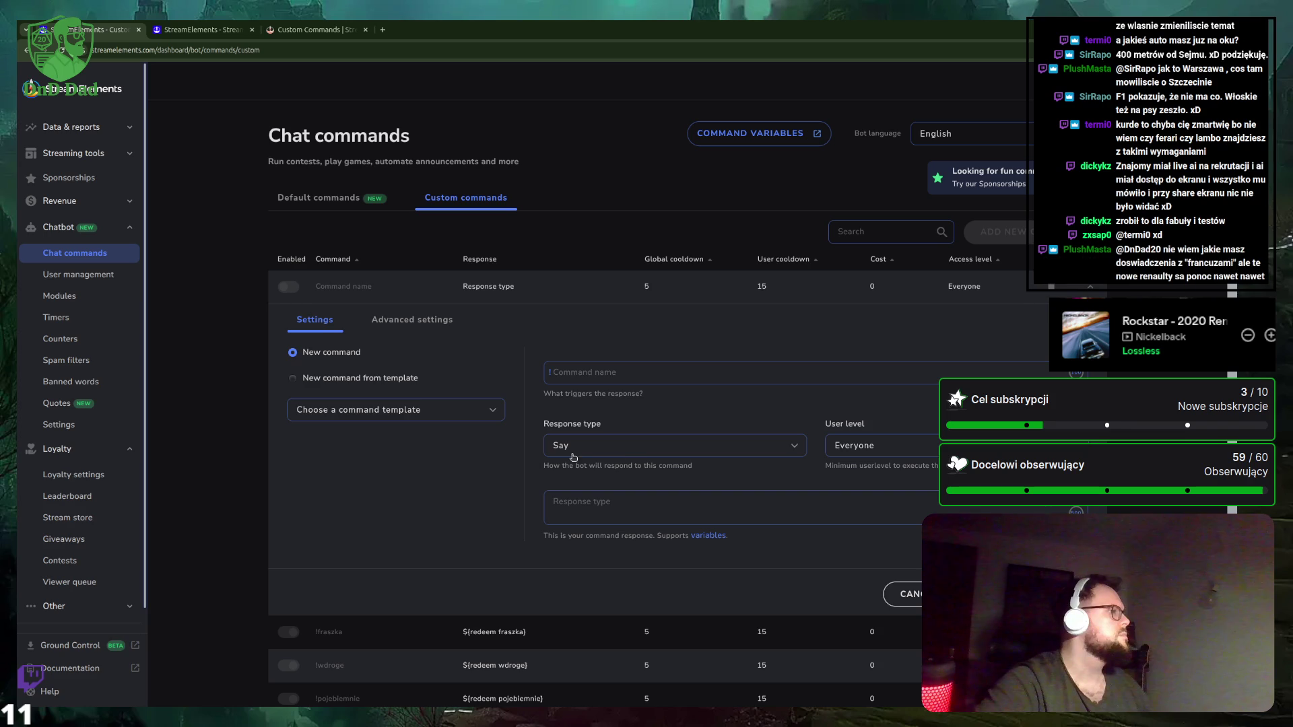
triple_click(479, 634)
key(ctrl+c)
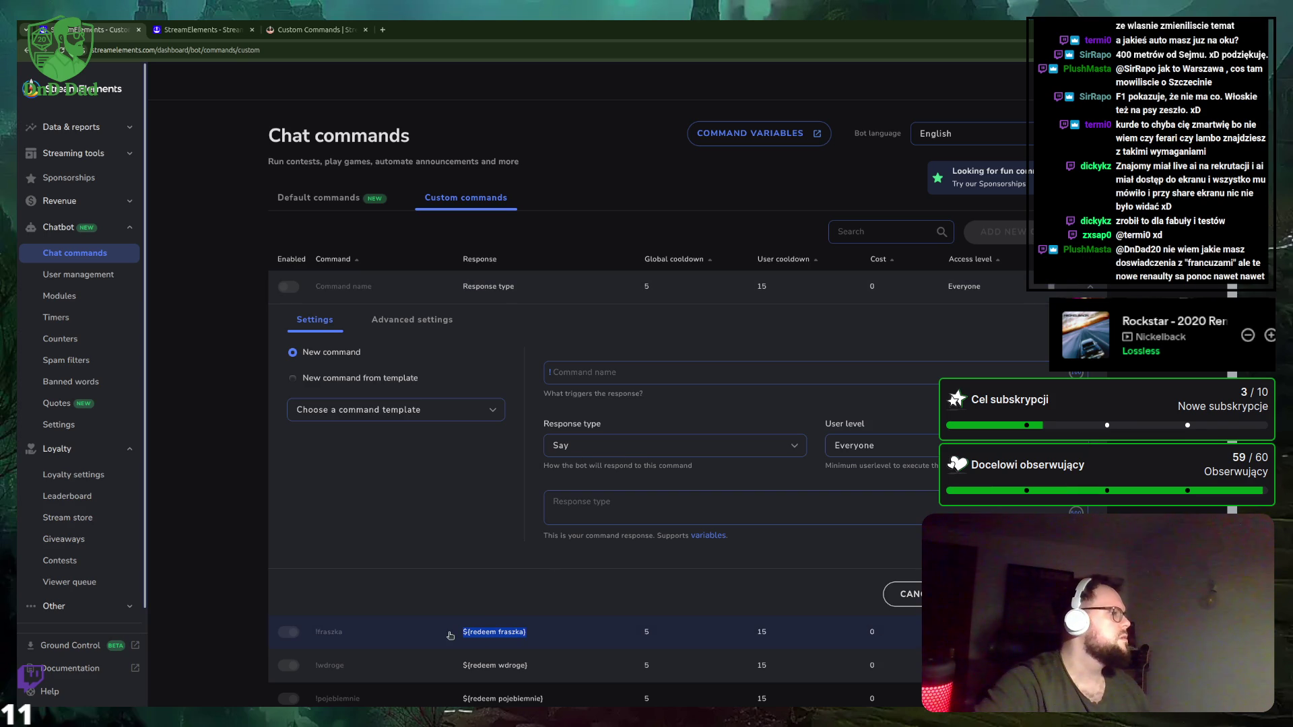
click(583, 372)
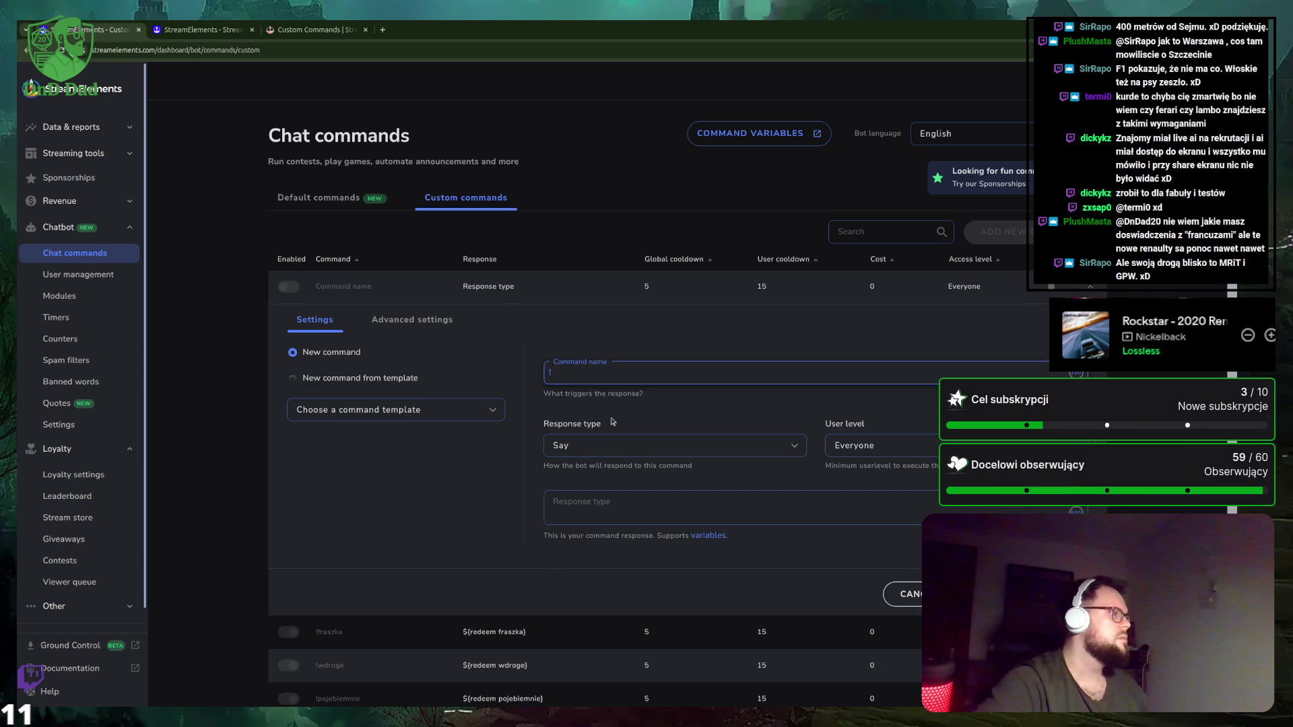
click(197, 27)
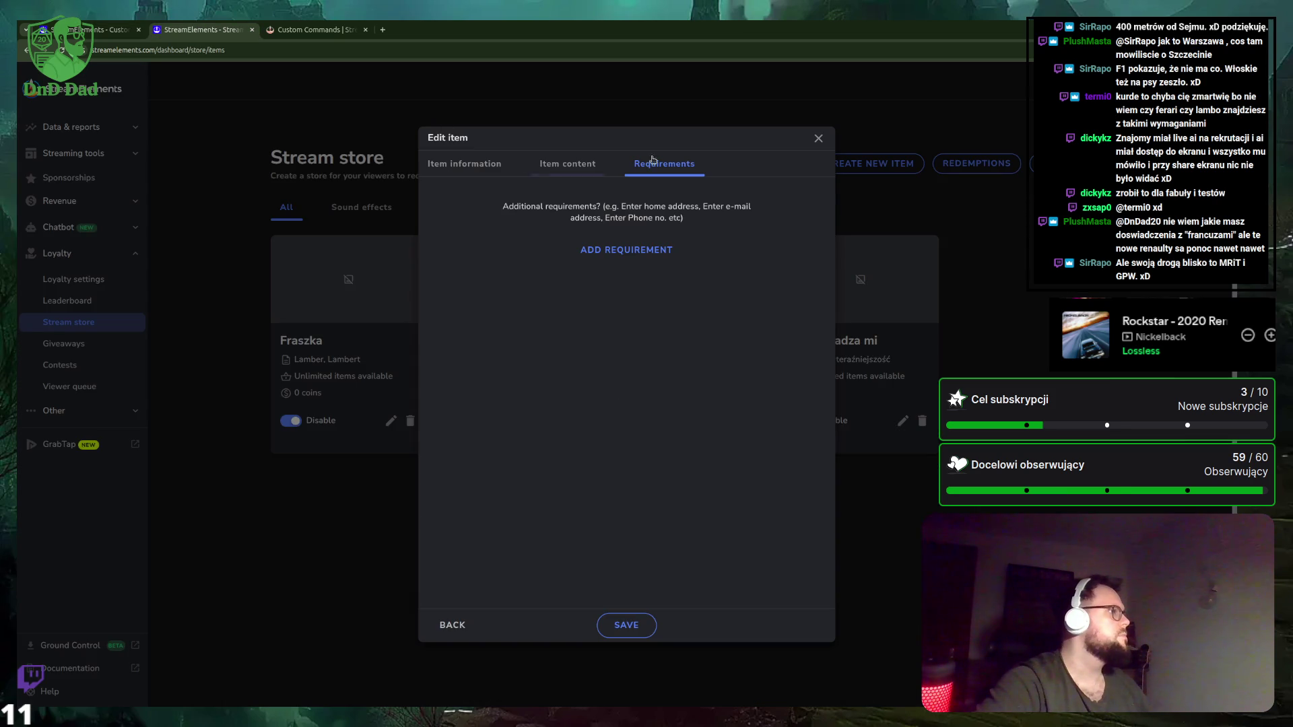
Review Przeszkadza mi's redeem command, then paste ${redeem fraszka} into the new command's name.
click(818, 138)
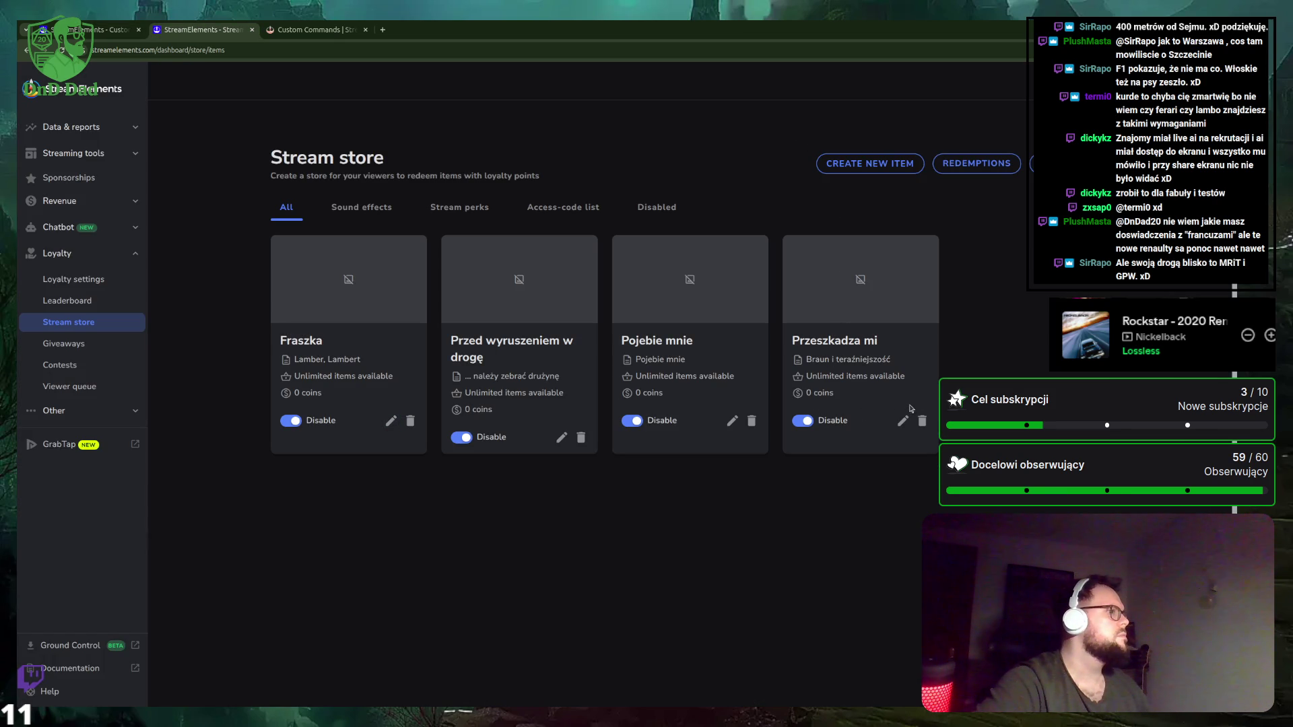
click(902, 421)
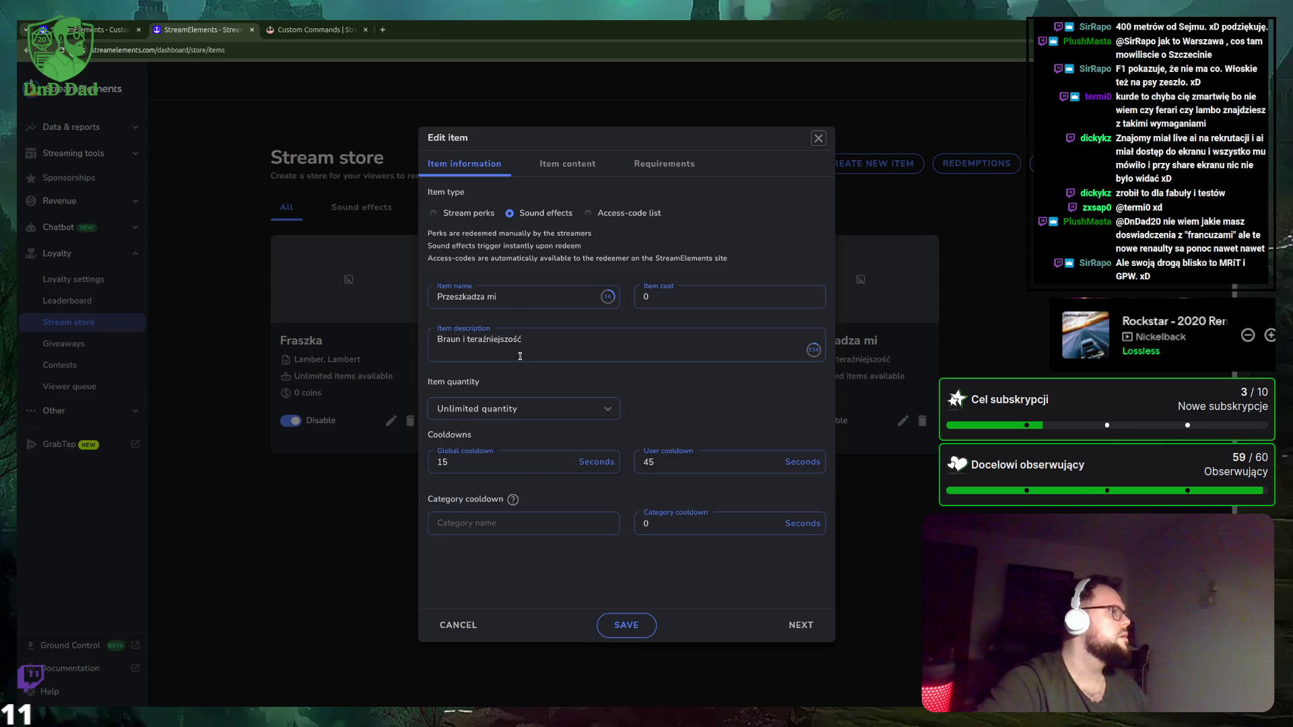
click(566, 164)
click(636, 170)
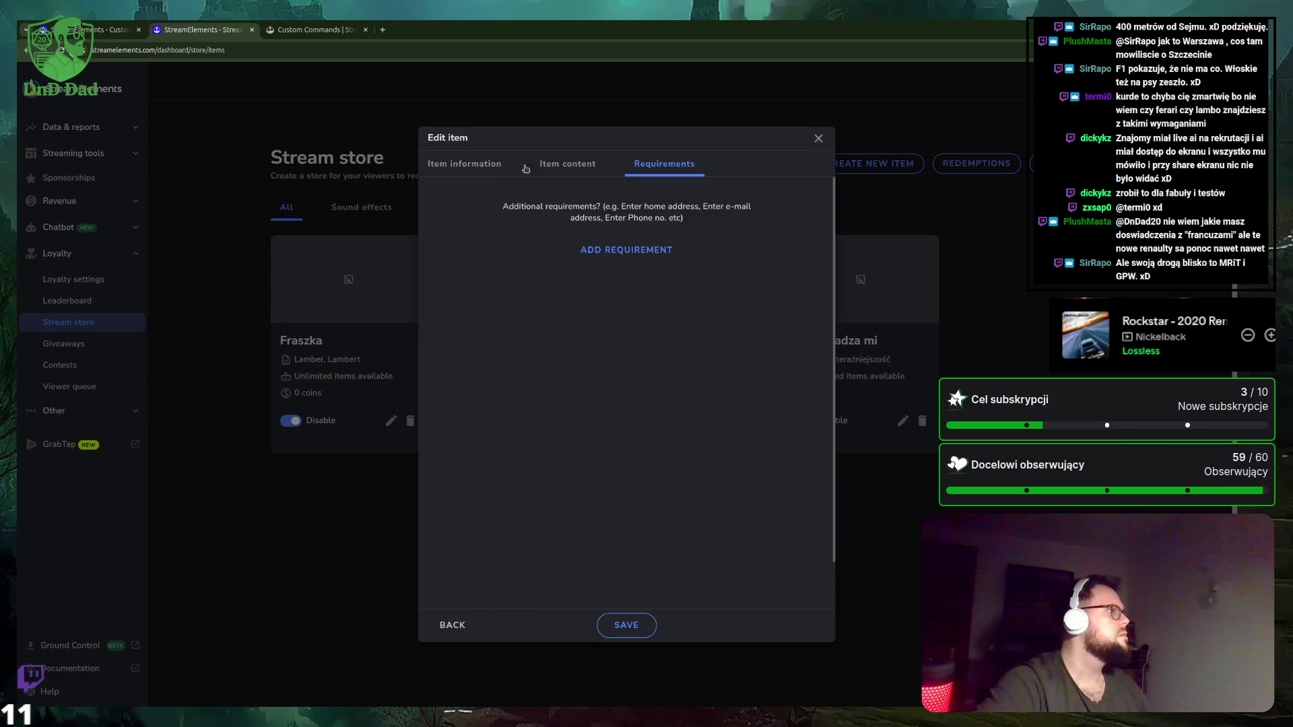
click(461, 175)
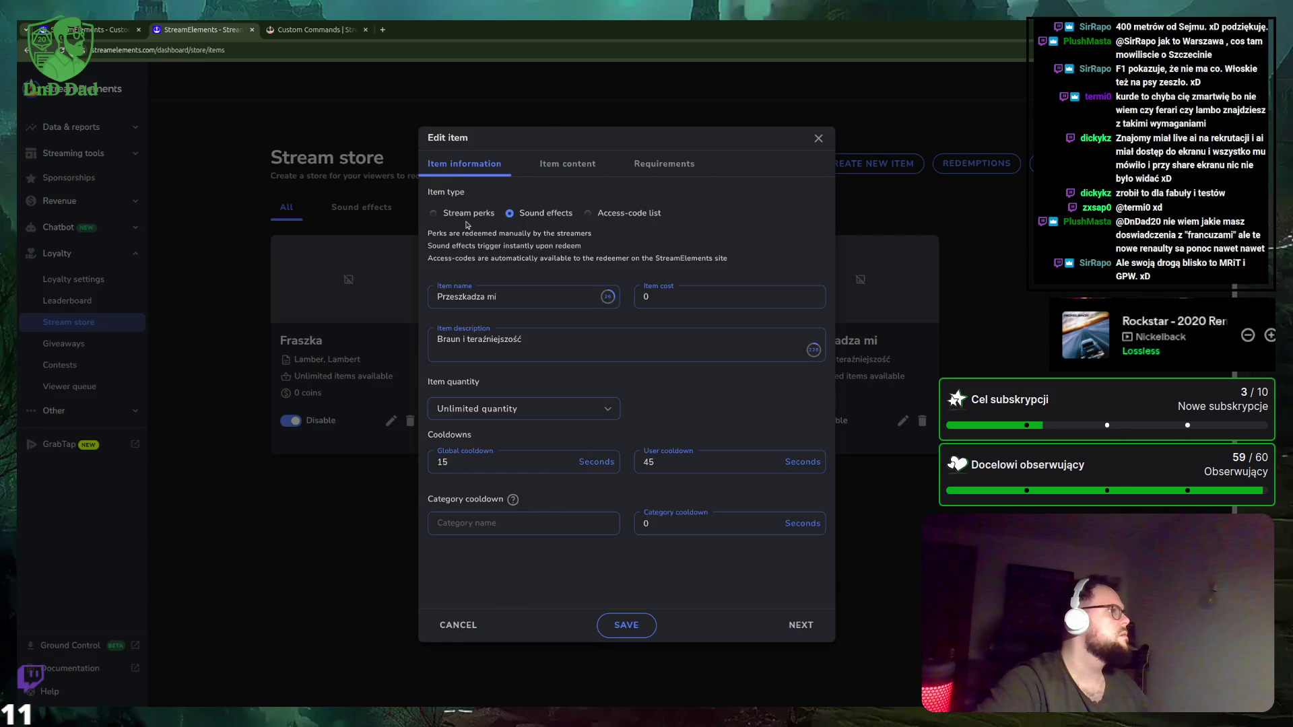
click(555, 168)
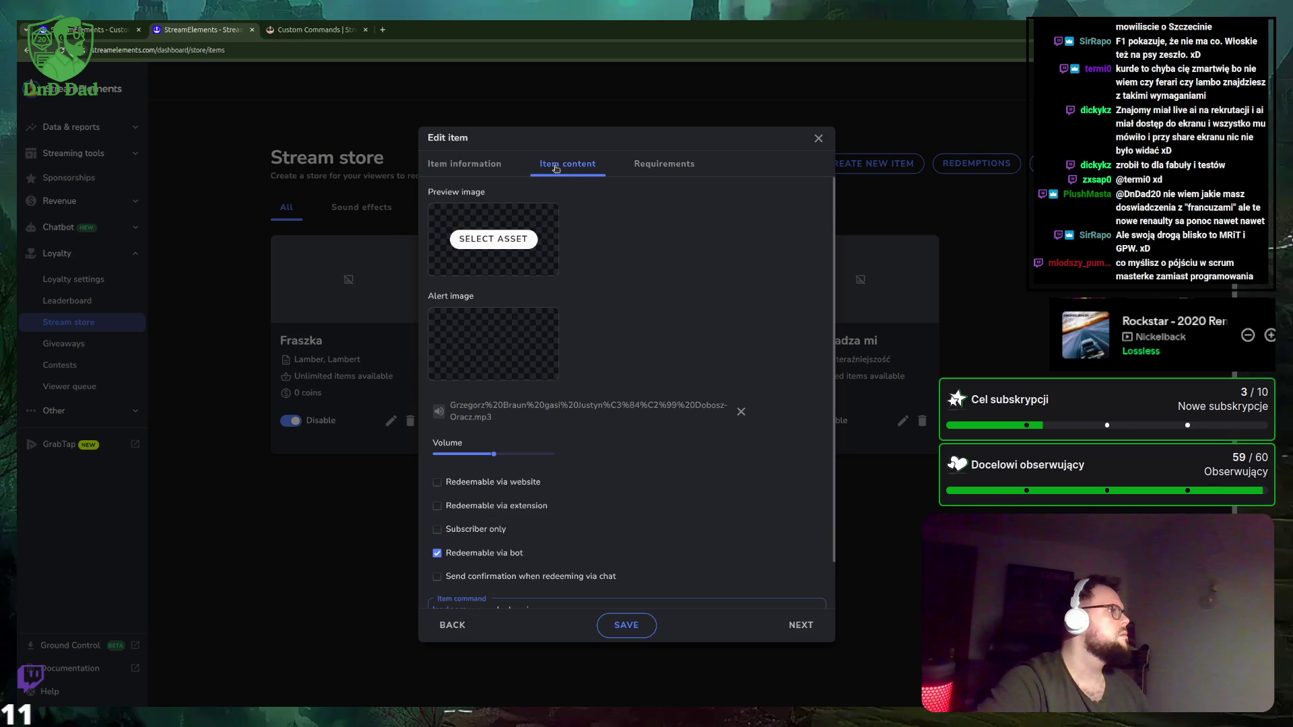
scroll(626, 448, down, 2)
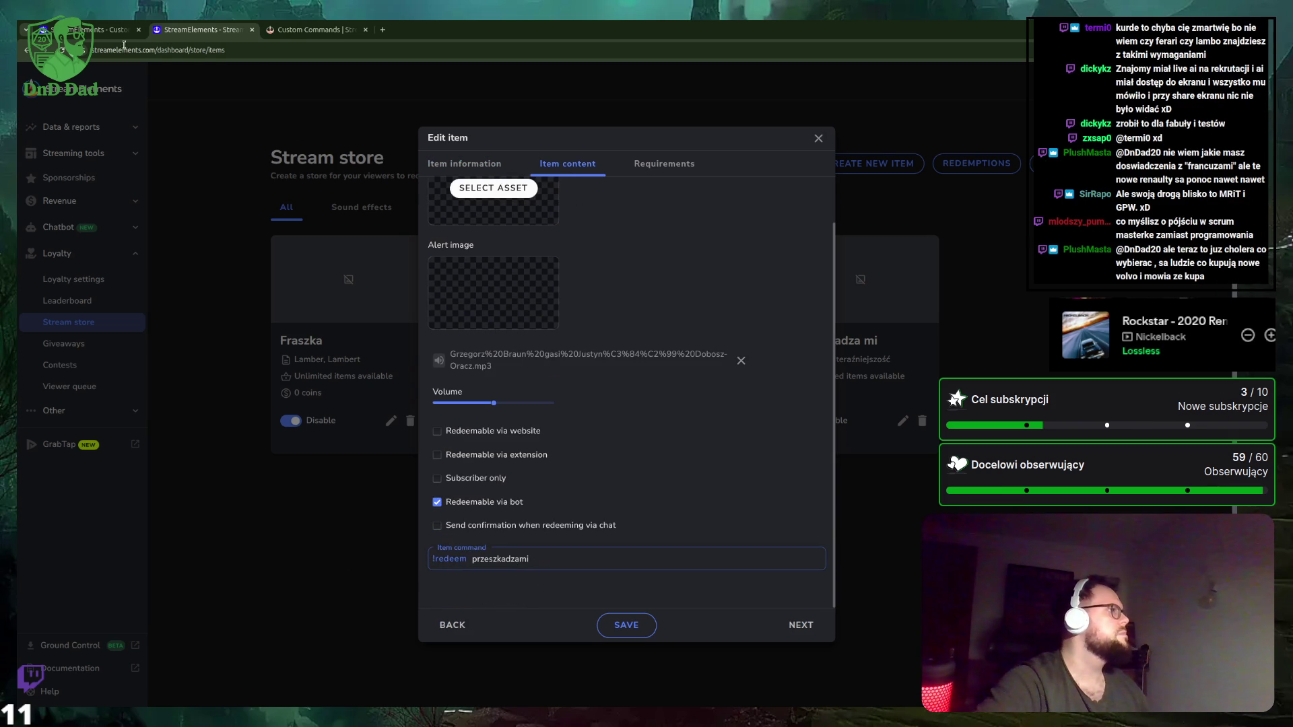
key(ctrl+shift+Tab)
key(ctrl+v)
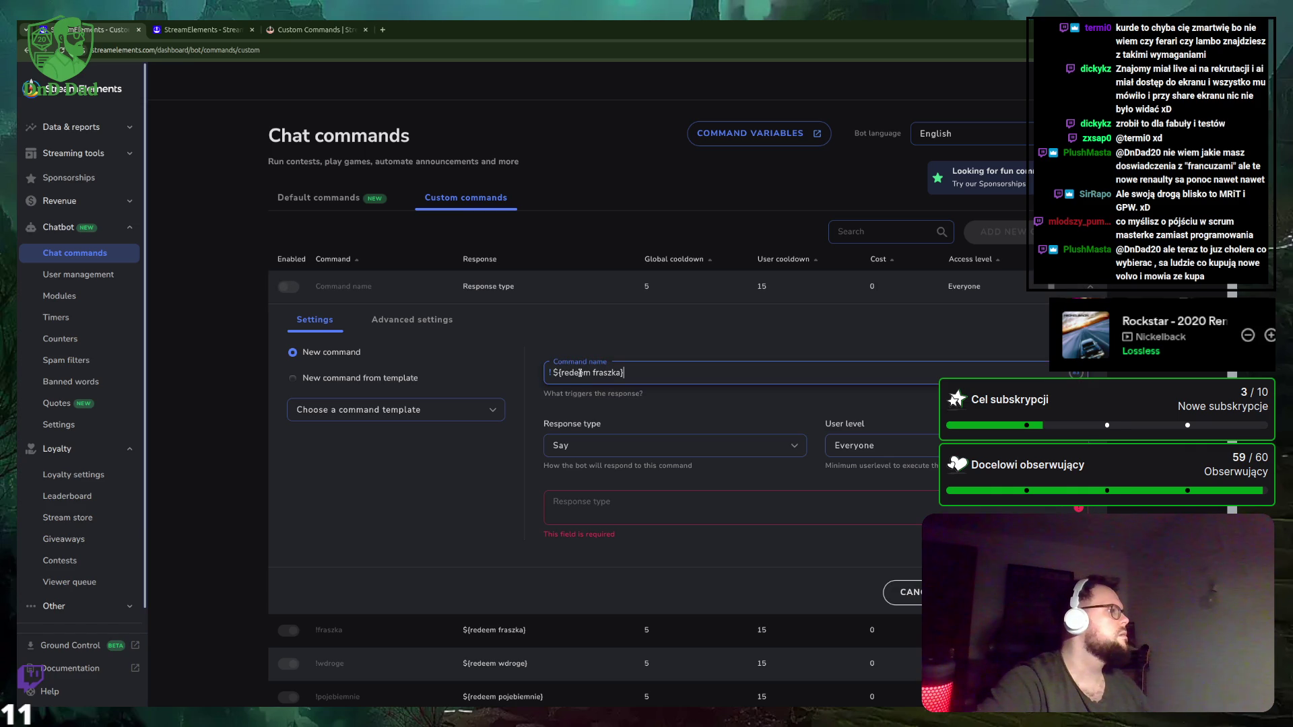
Change the pasted text to ${redeem przeszkadzami} and move it into the response field.
double_click(612, 376)
text(przeszkadzami)
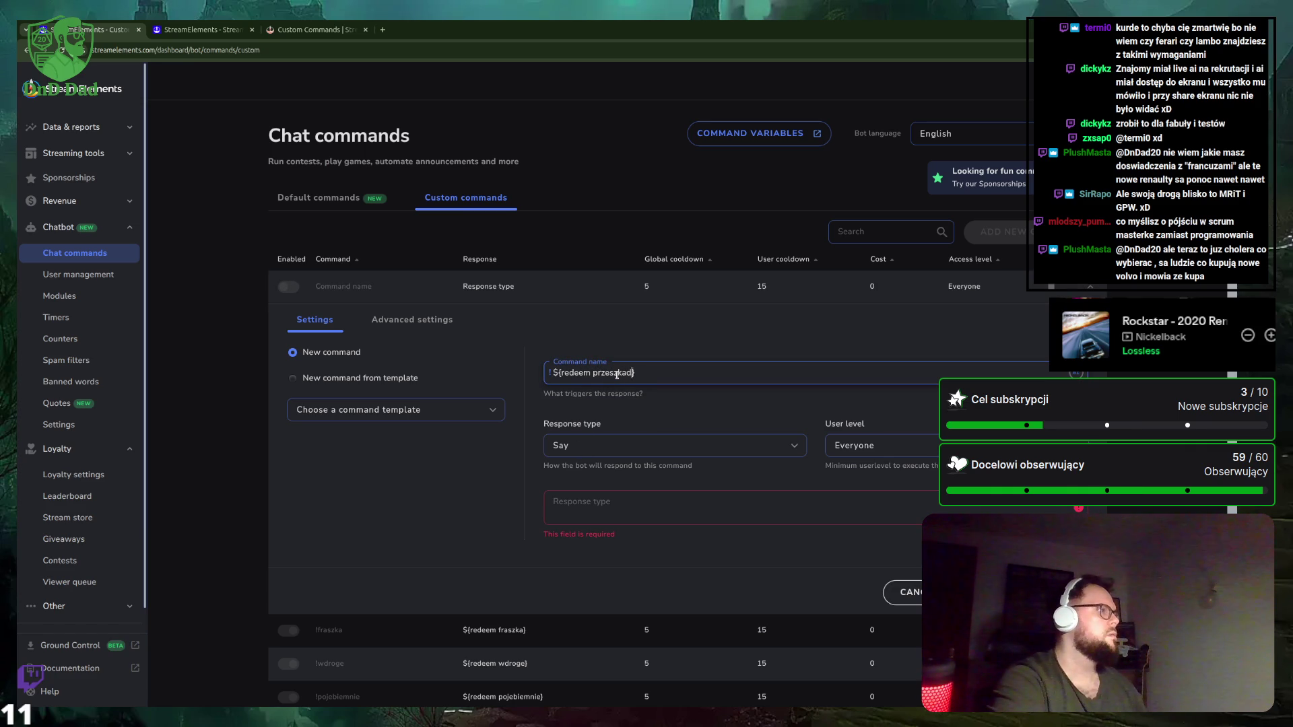
key(ctrl+a)
key(BackSpace)
click(596, 501)
text(${redeem przeszkadzami})
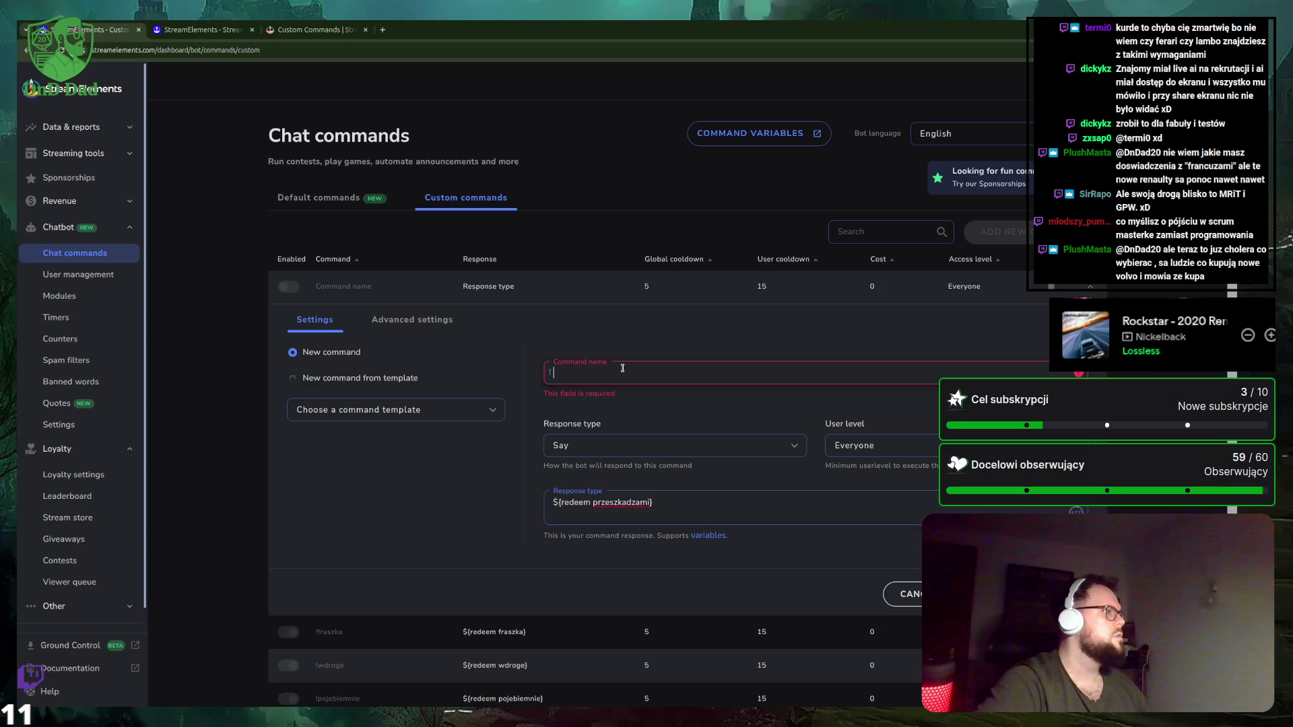
Name the command przeszkadzami and save it.
text(przeszkadzami)
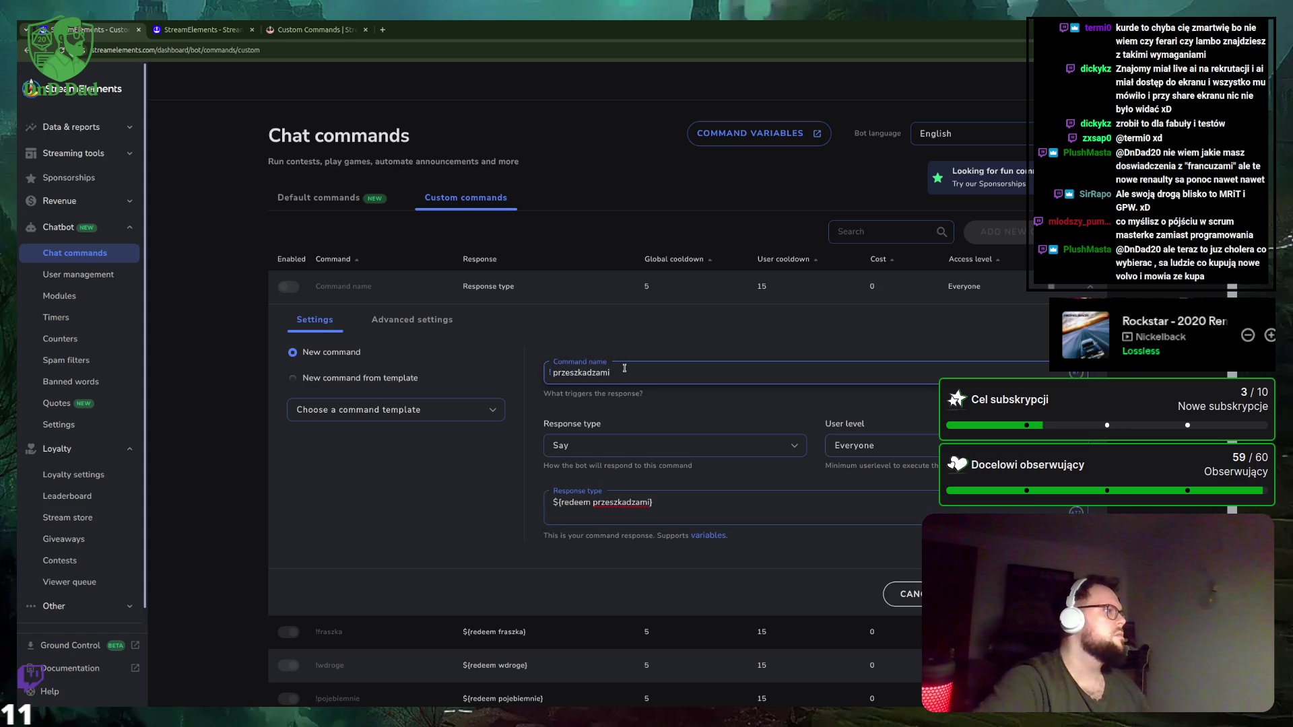
key(ctrl+a)
click(990, 593)
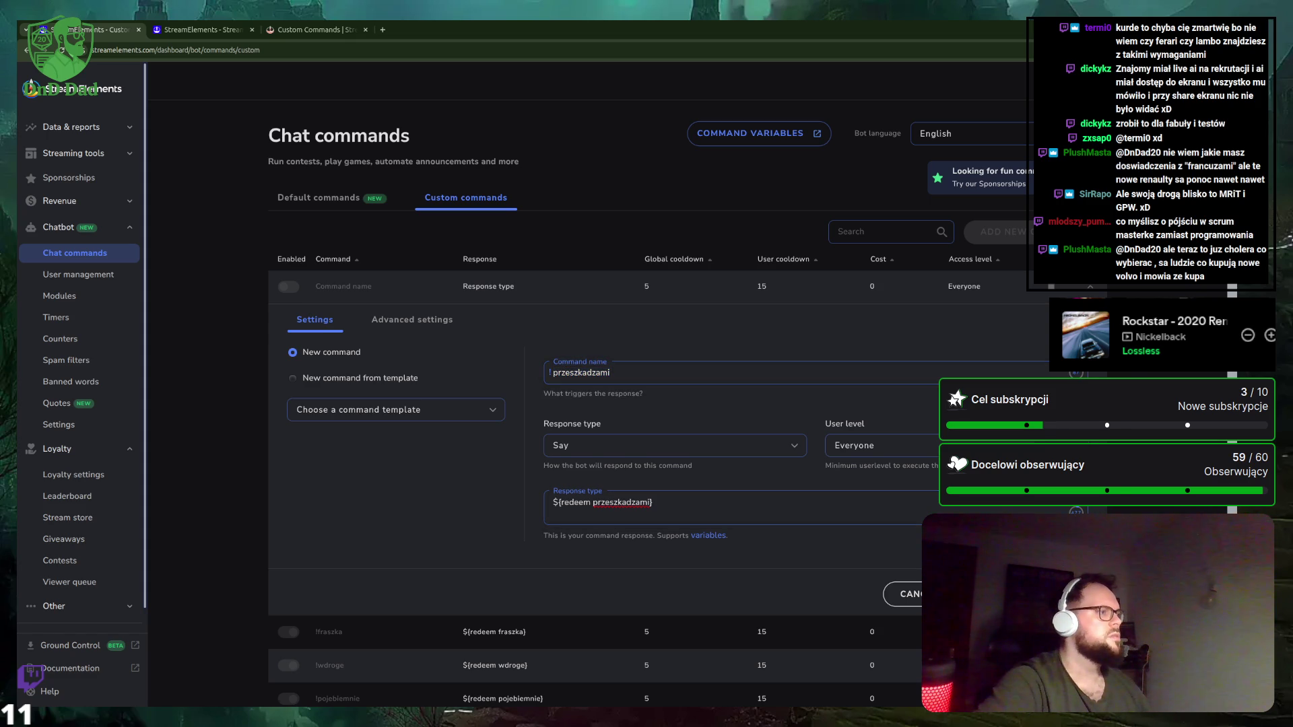
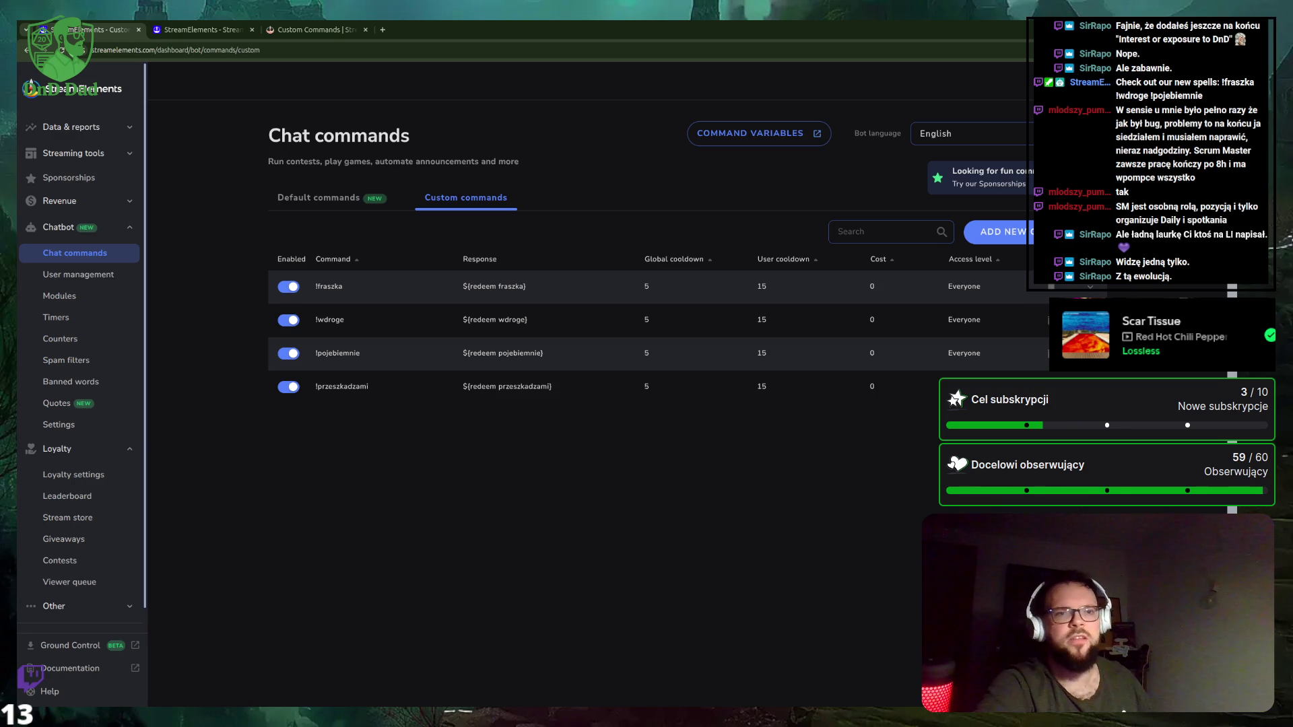
Go to the Bot Timers page listing the Commands and Twitch Prime Sub timers.
key(ctrl+t)
key(ctrl+w)
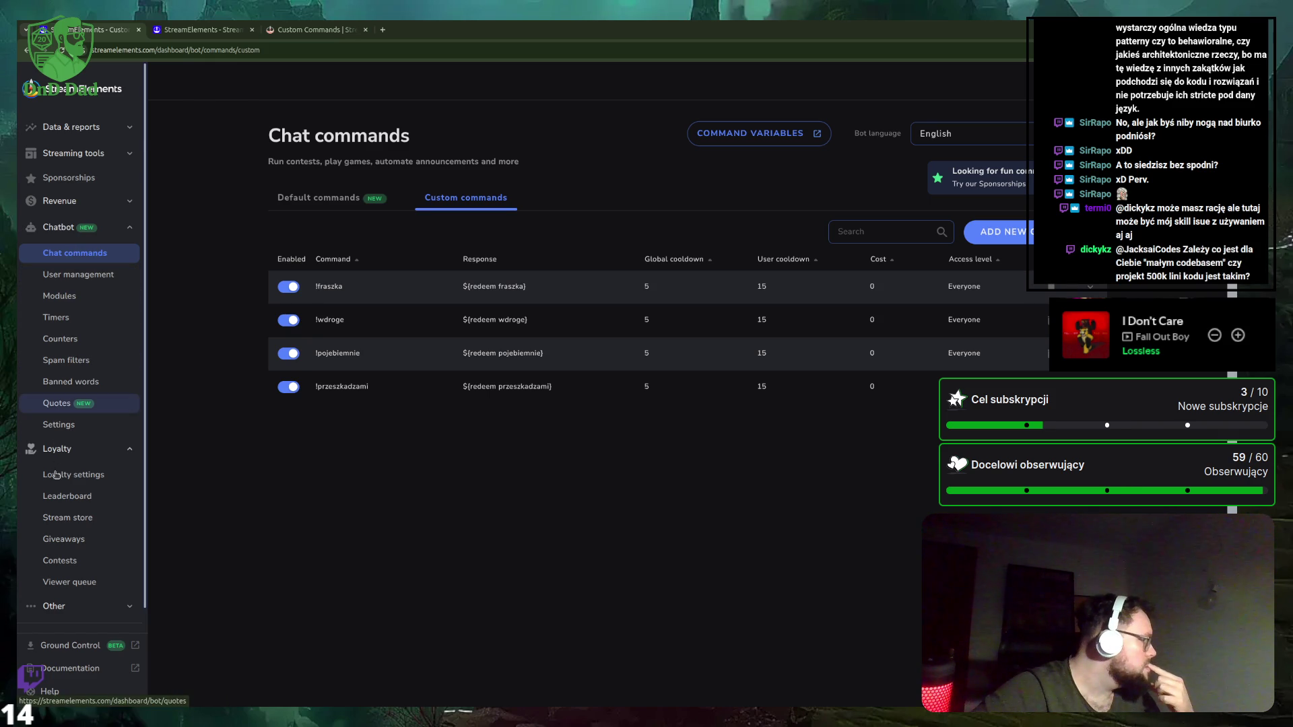
click(60, 318)
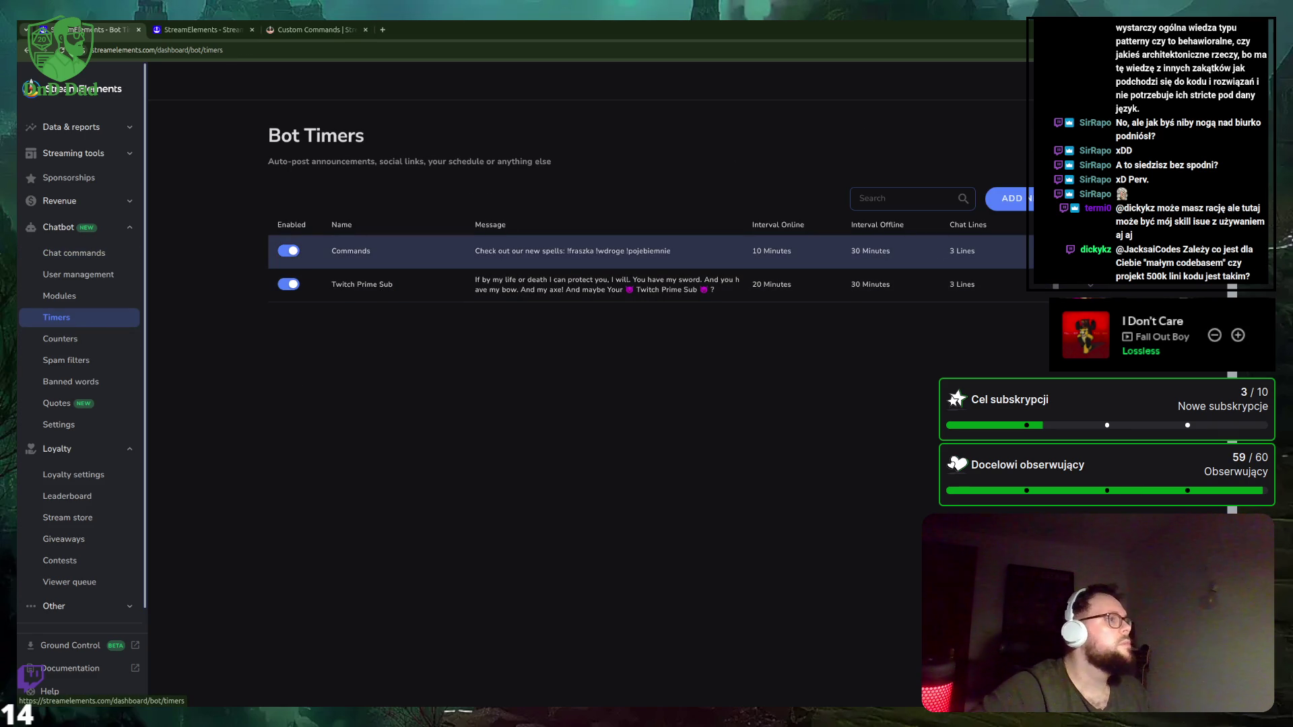
Append !przeszkadzami, copied from the store page, to the Commands timer's response message and save it.
click(405, 251)
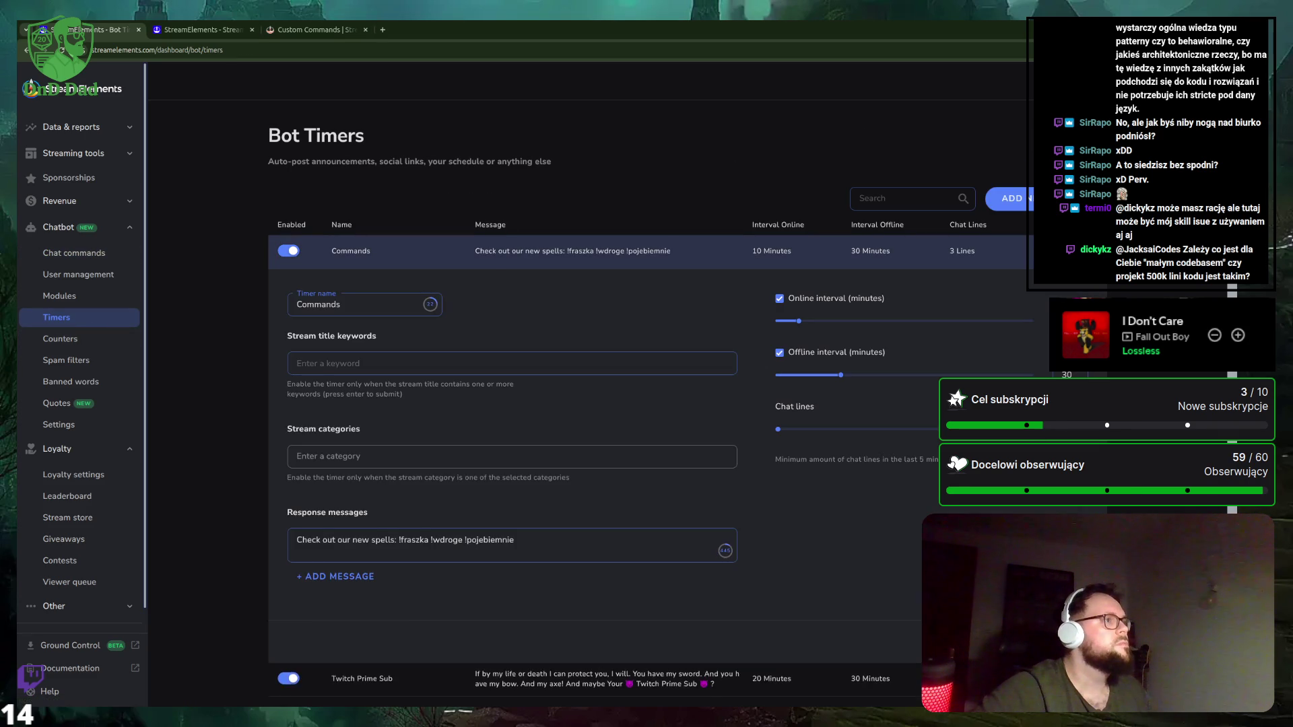
scroll(449, 470, down, 1)
scroll(449, 469, down, 1)
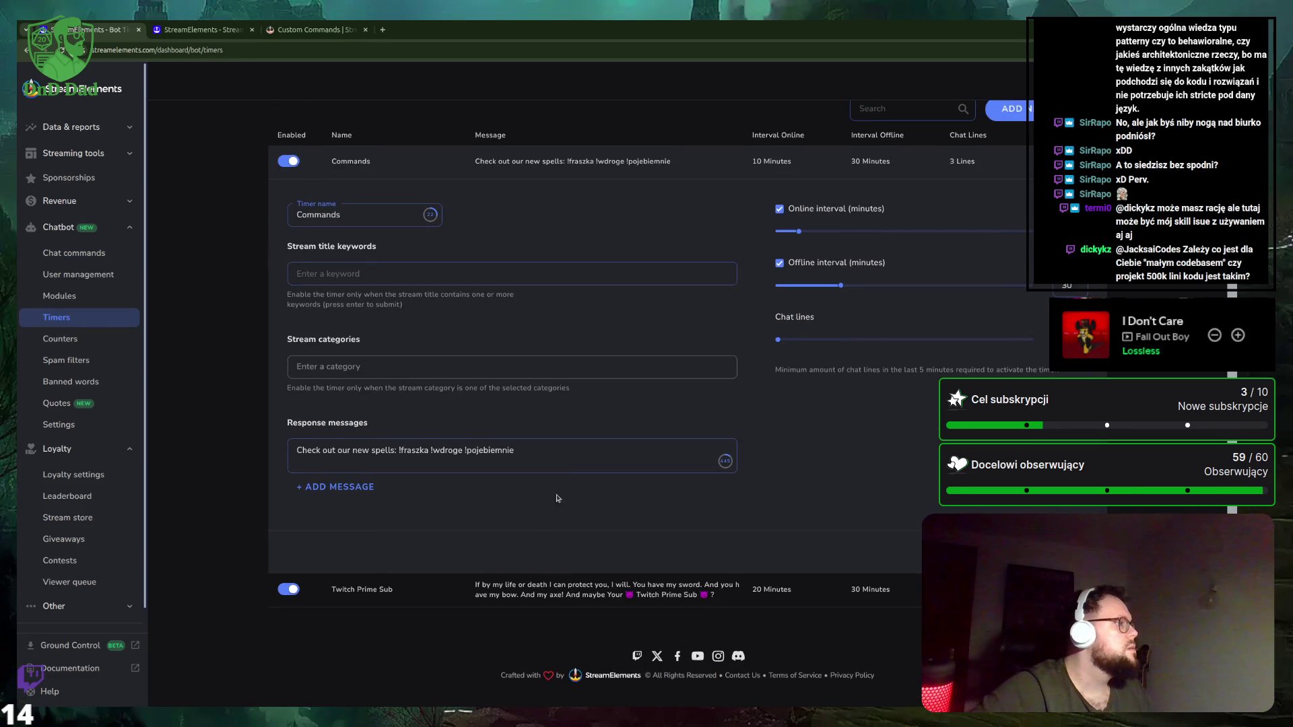
click(563, 453)
text(!)
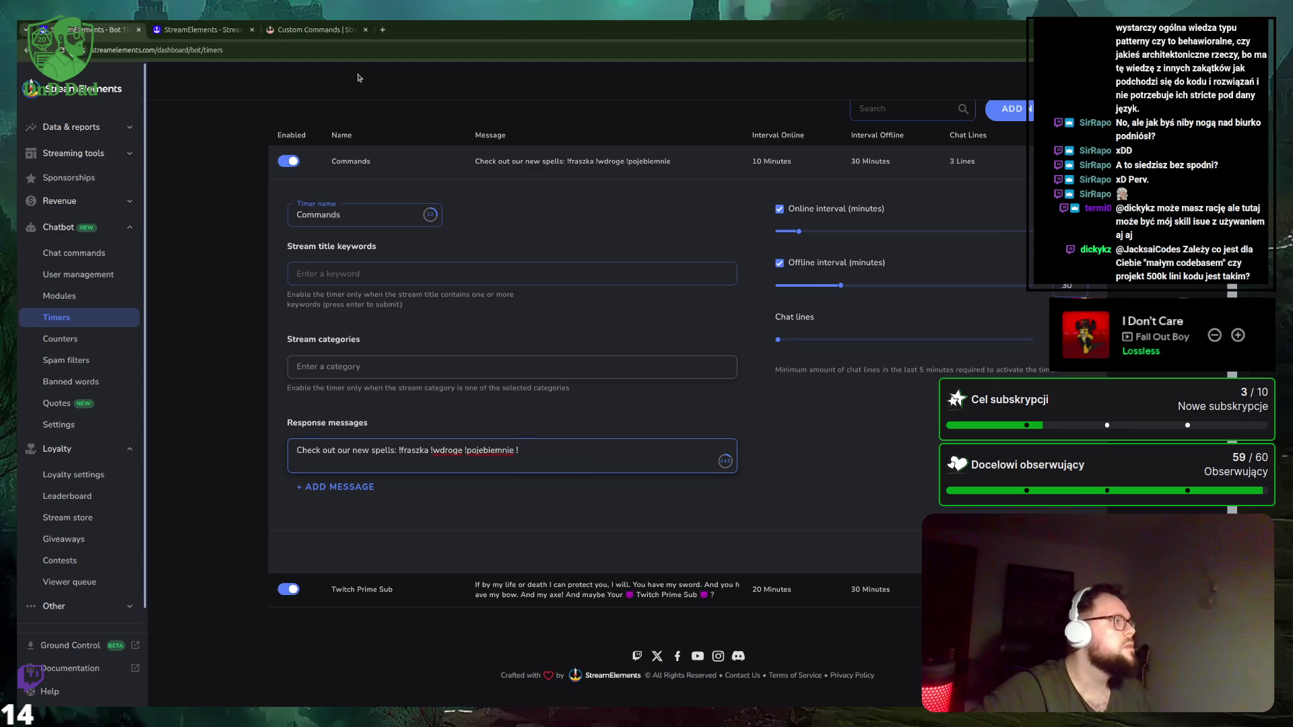
click(206, 30)
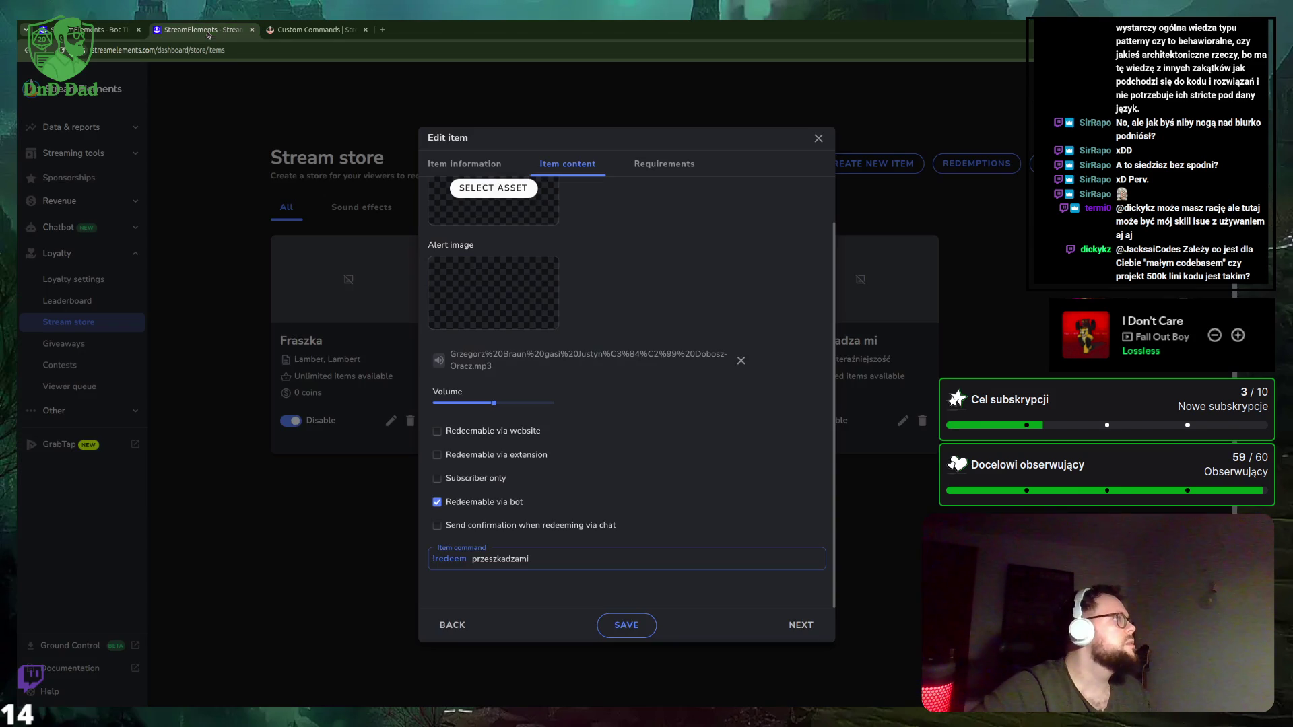
double_click(516, 559)
key(ctrl+c)
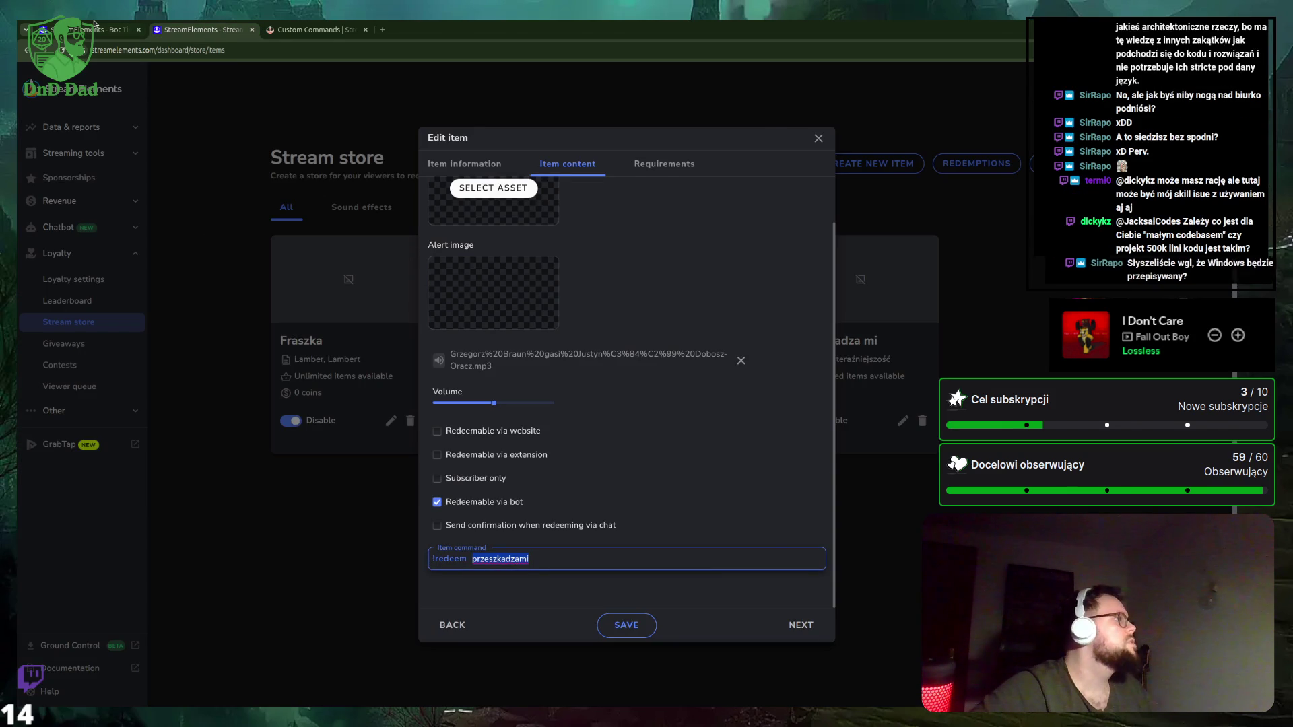
click(101, 29)
key(ctrl+v)
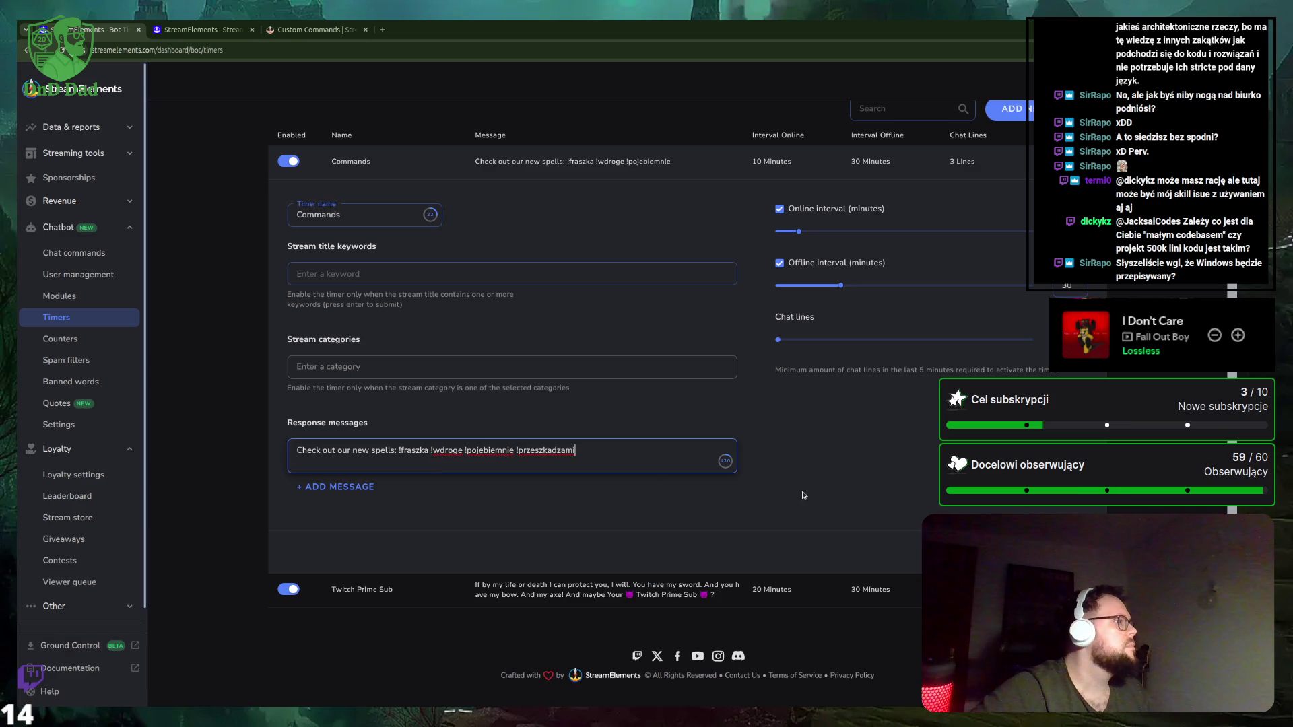
key(Tab)
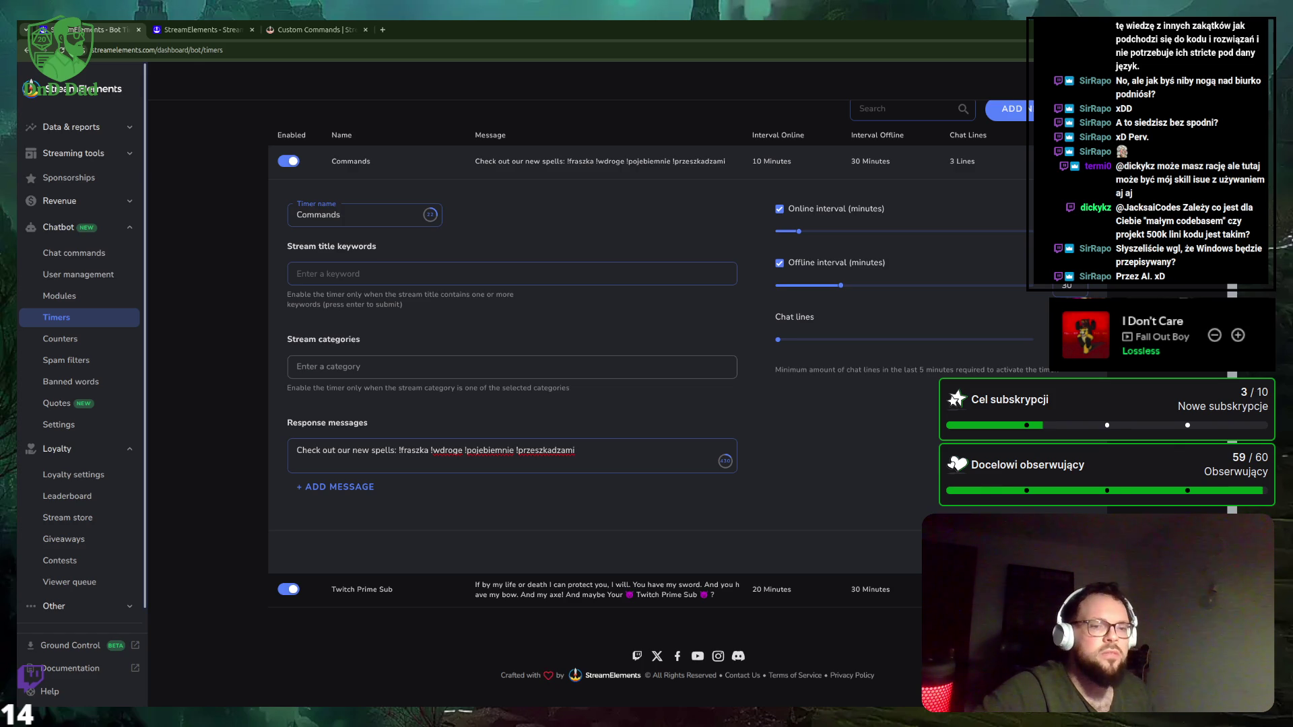
scroll(660, 394, up, 2)
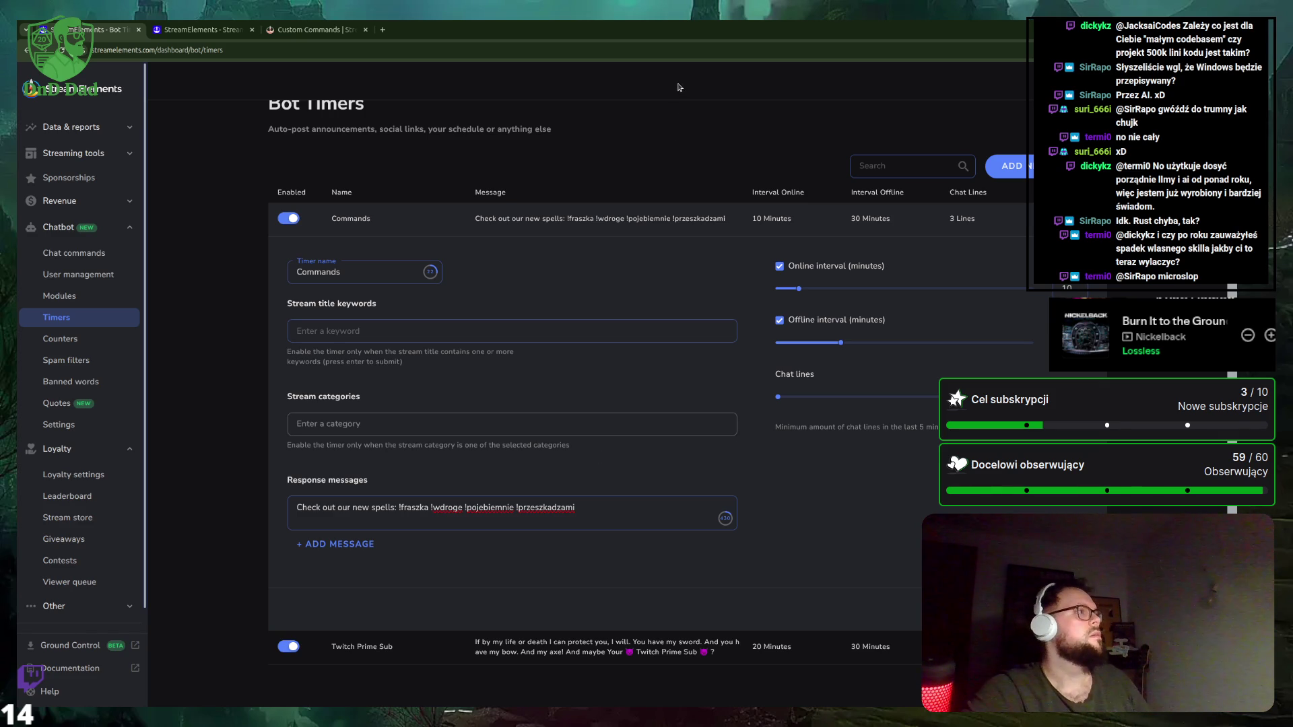
key(ctrl+t)
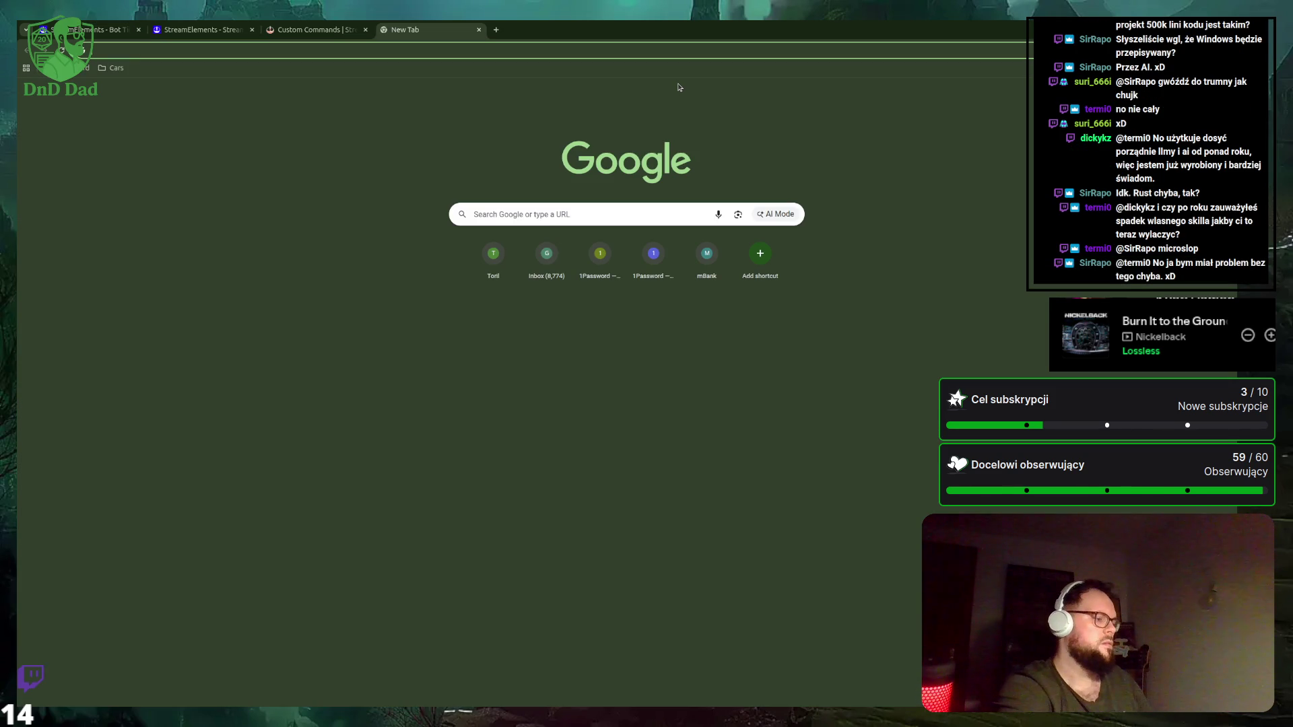
Search Google for 'elon musk macrosoft', then correct the query to 'elon musk macrohard'.
text(elon musk macrosof)
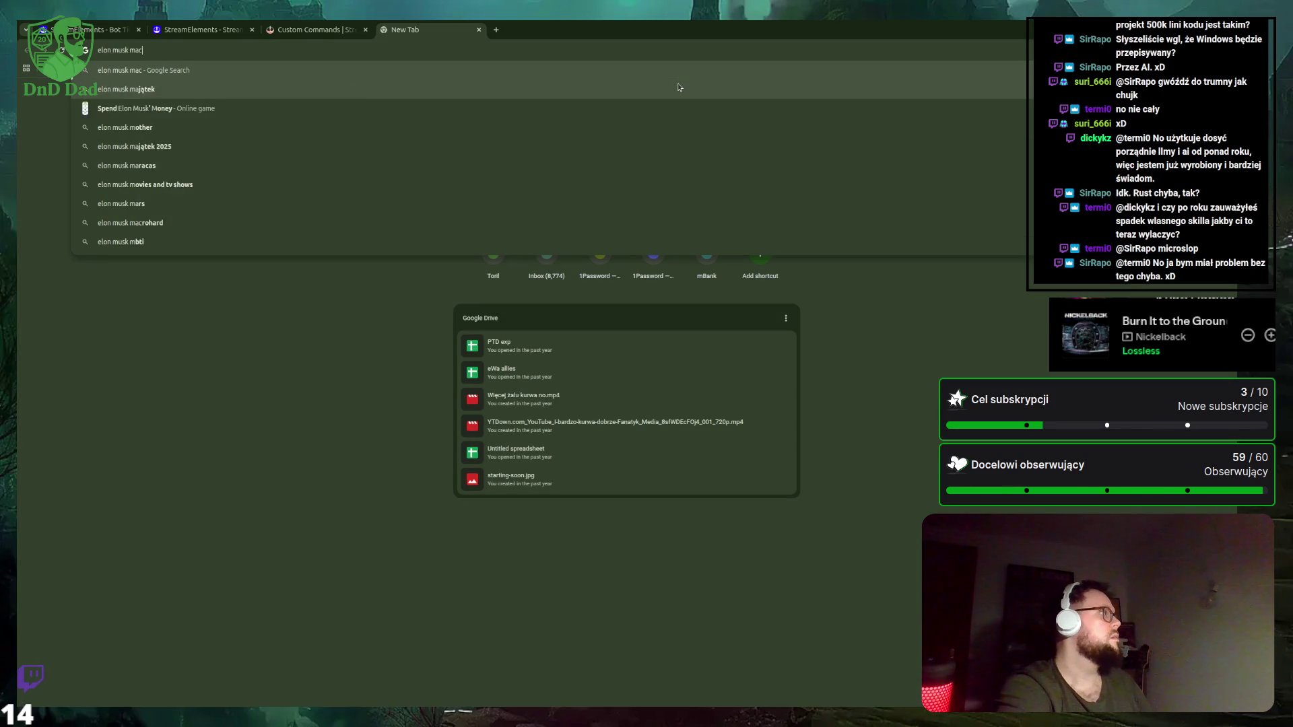
text(t)
key(Return)
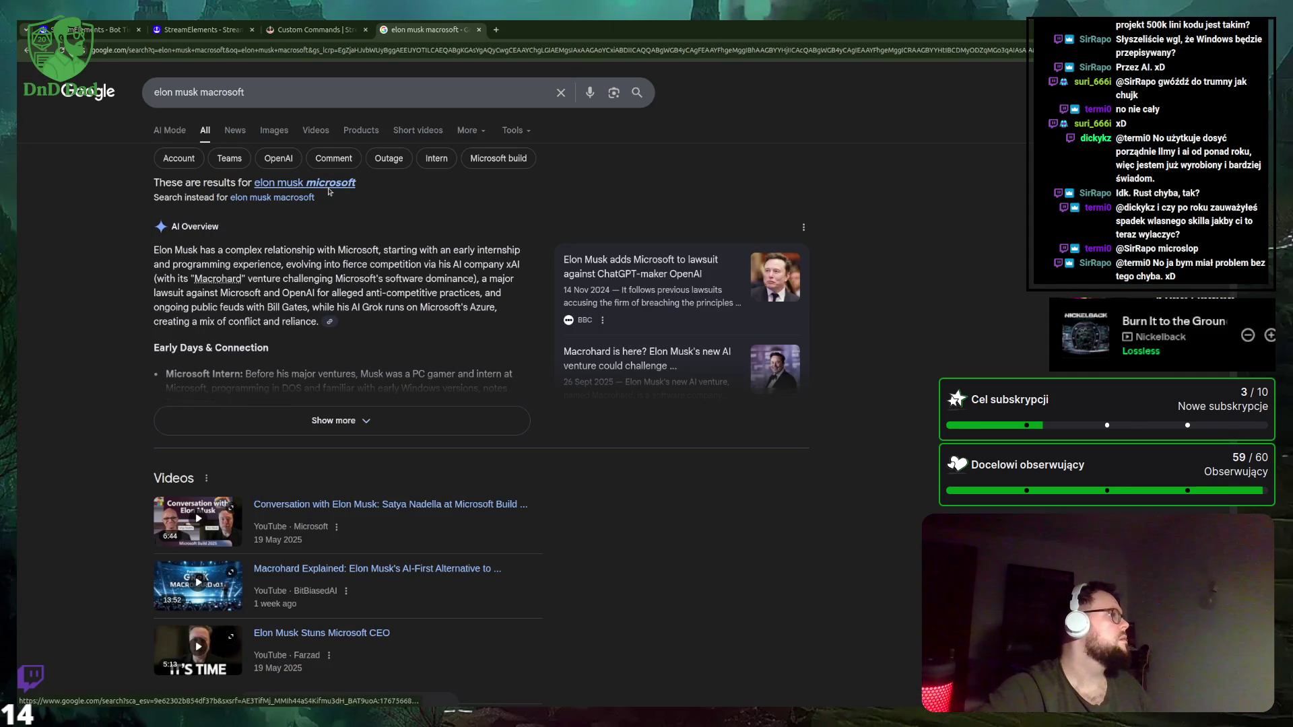
click(231, 94)
click(231, 94)
key(Delete)
key(Delete)
key(Delete)
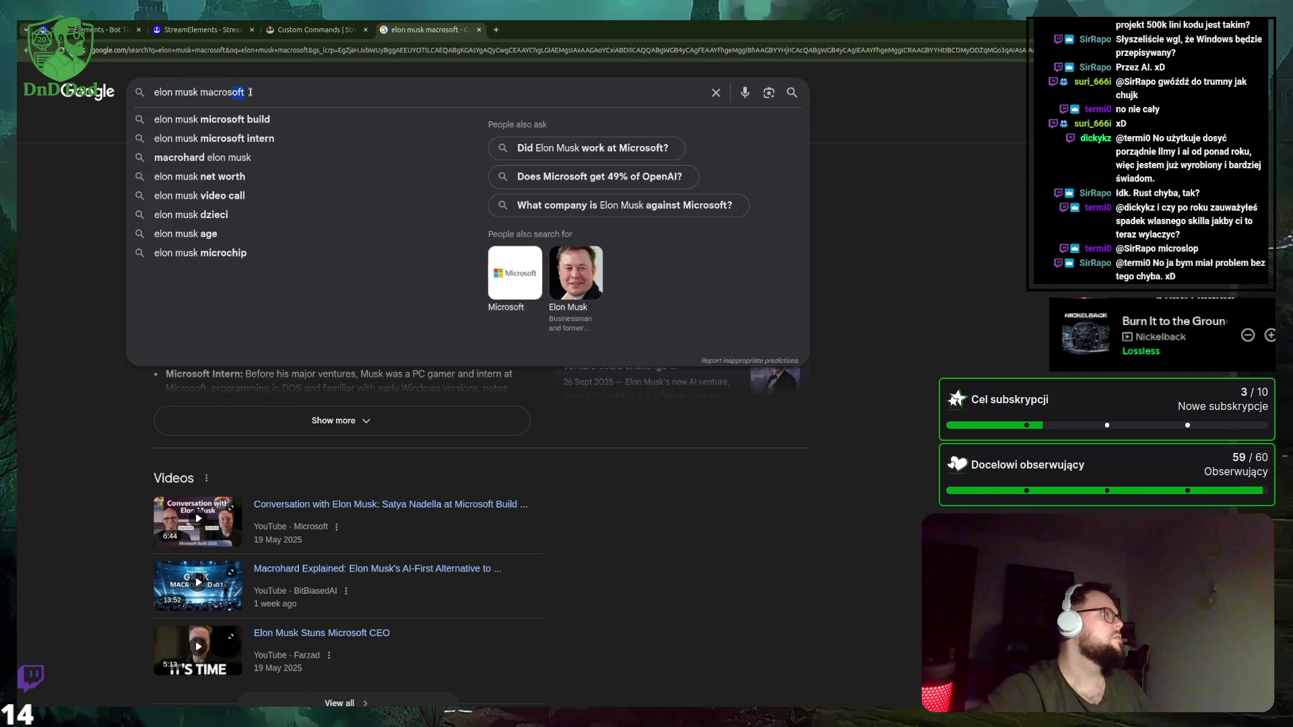
text(hard)
key(Return)
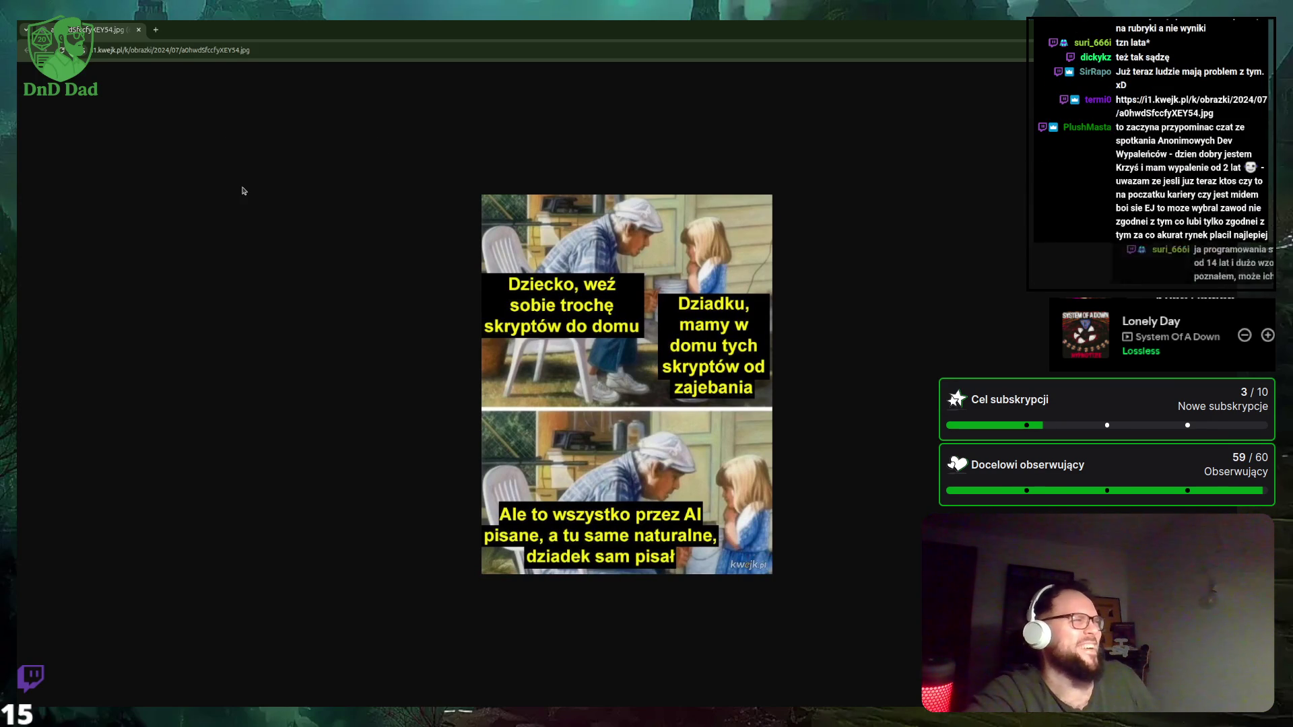
Close the kwejk.pl meme tab to return to the 'elon musk macrohard' results.
key(ctrl+w)
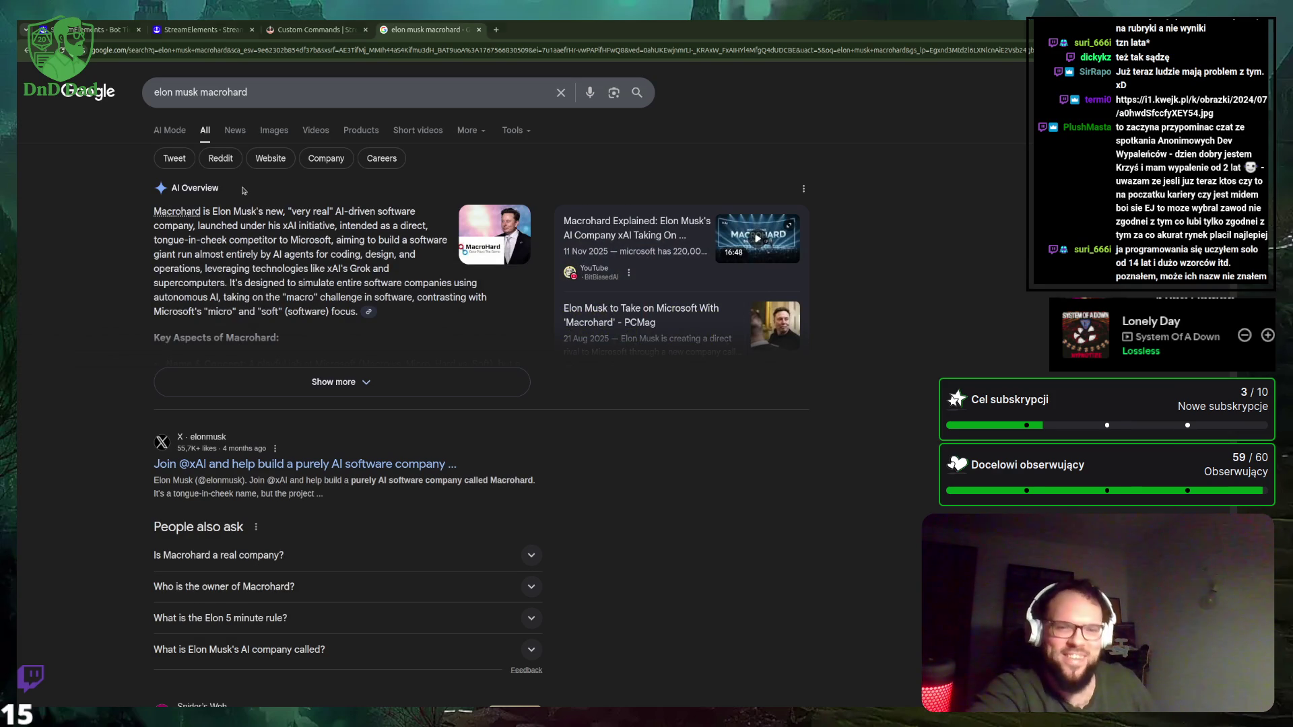